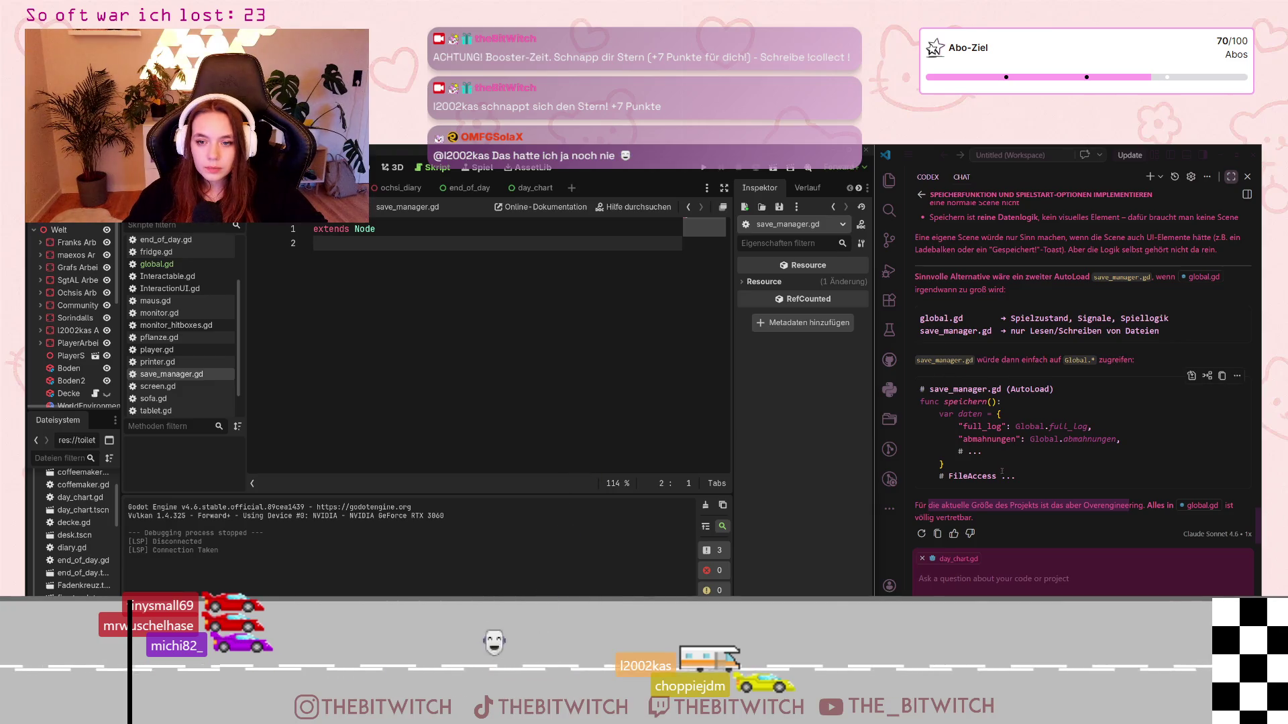
Step: Send the AI chat a German request for a start screen, pause screen and save function via save_manager.gd
left_click(1031, 574)
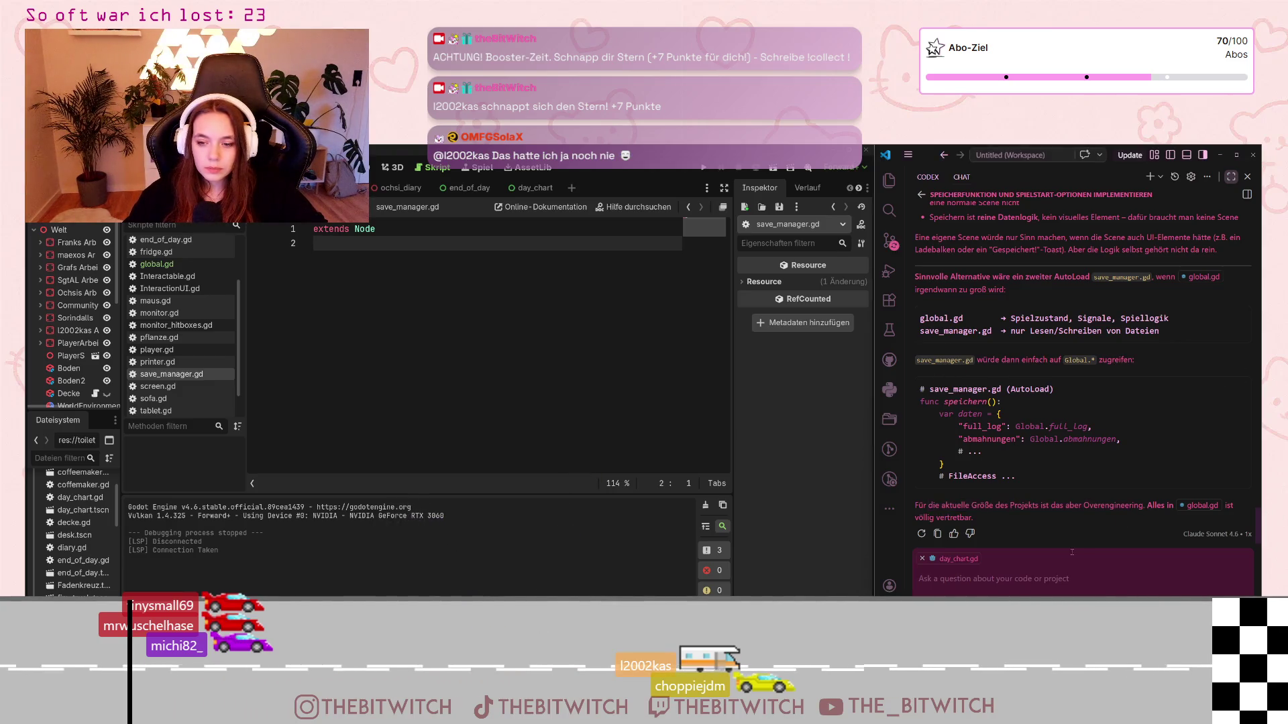
type("ich")
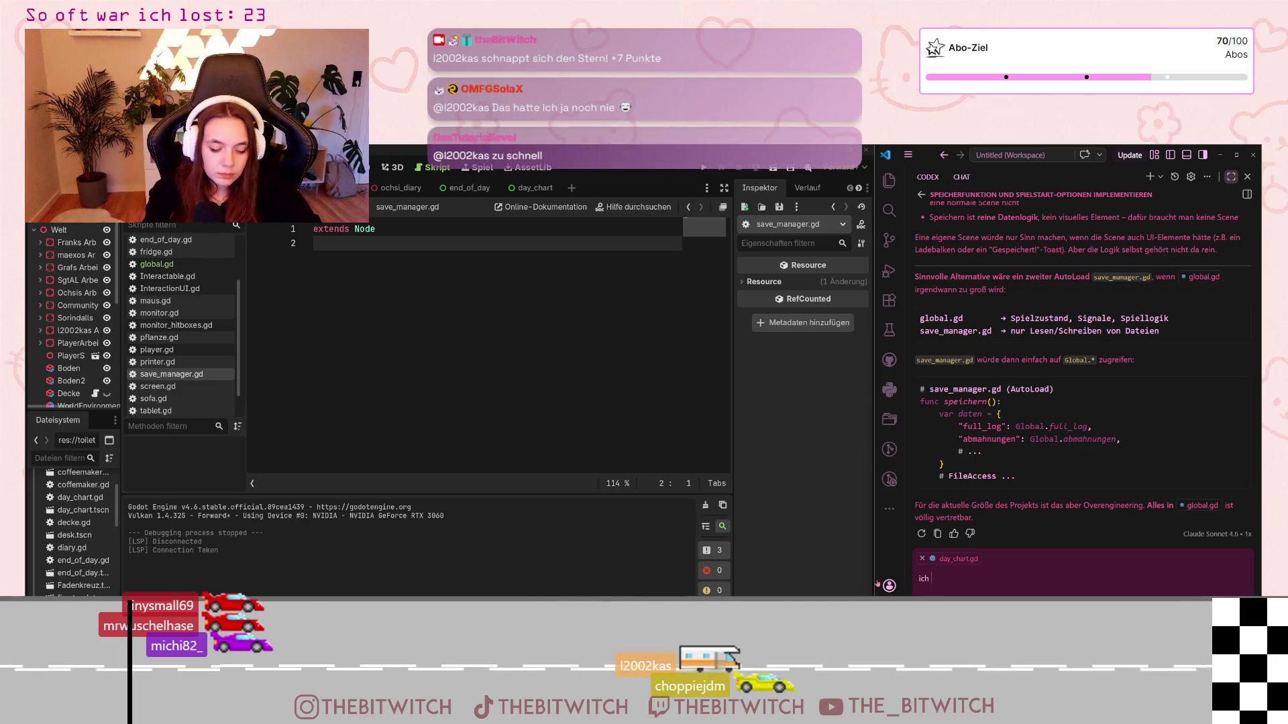
type(" masch")
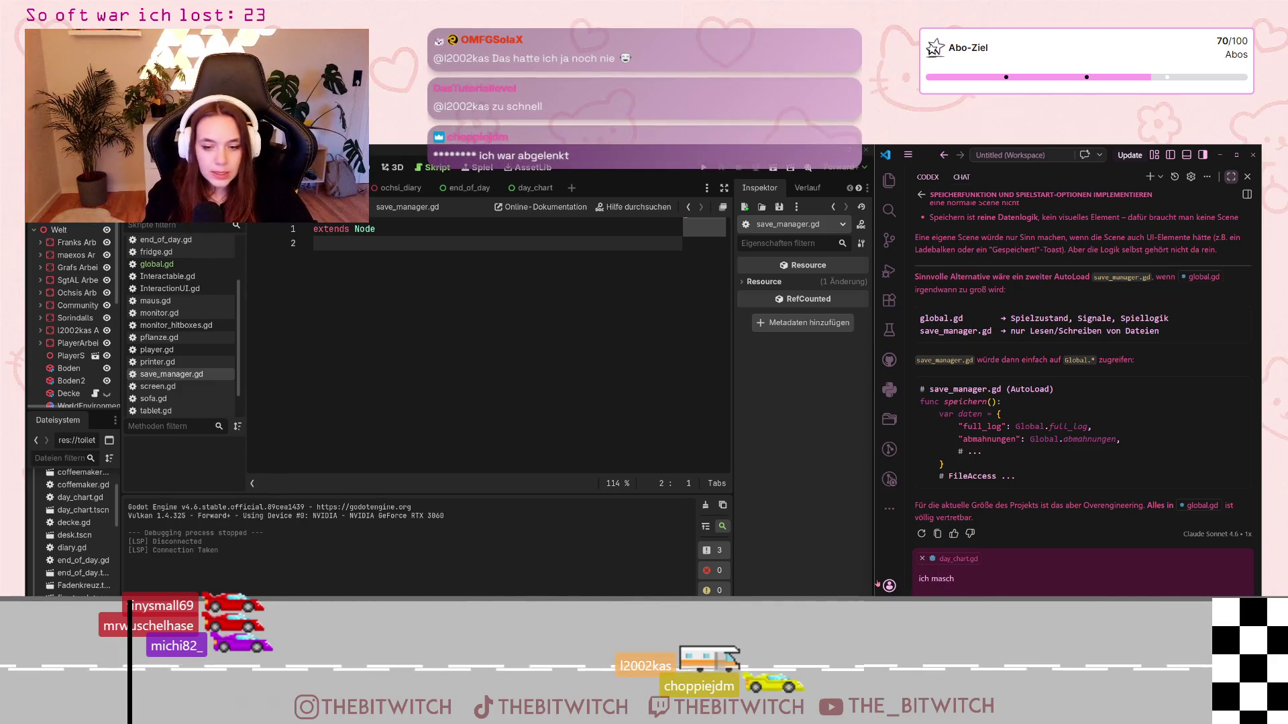
key("BackSpace")
key("BackSpace")
key("BackSpace")
type("ch das jetzt")
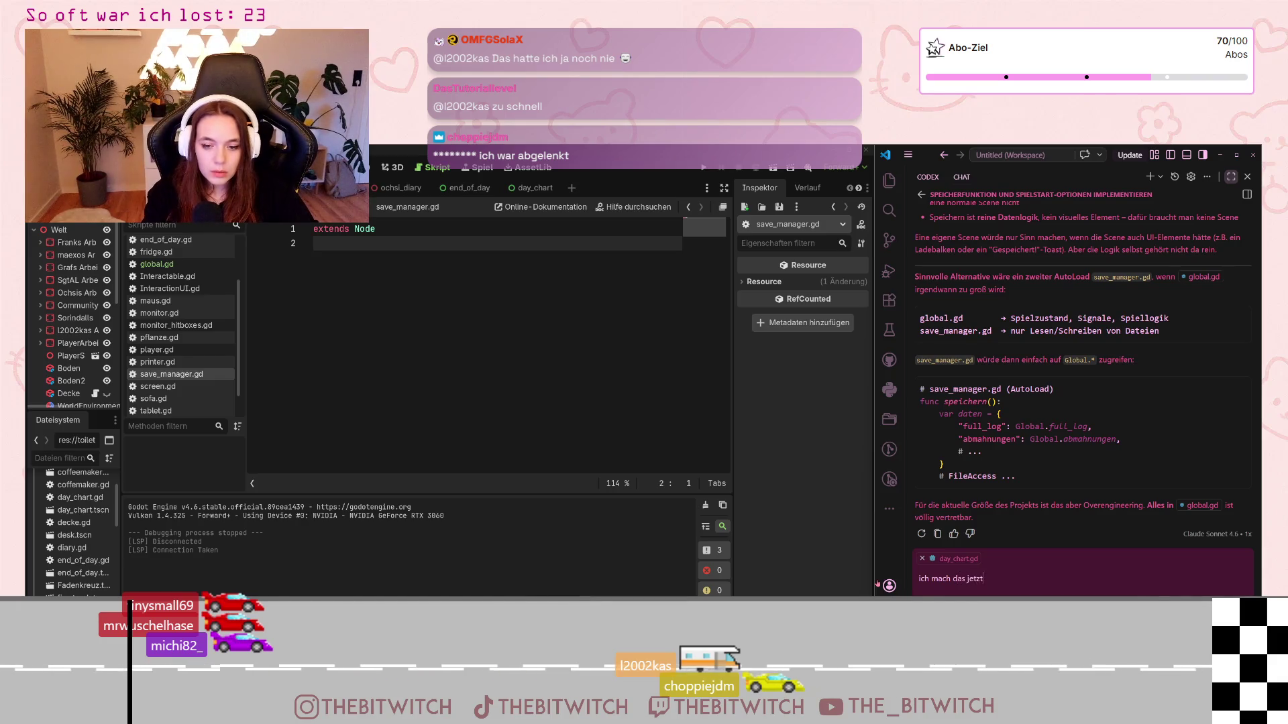
type(" mit ")
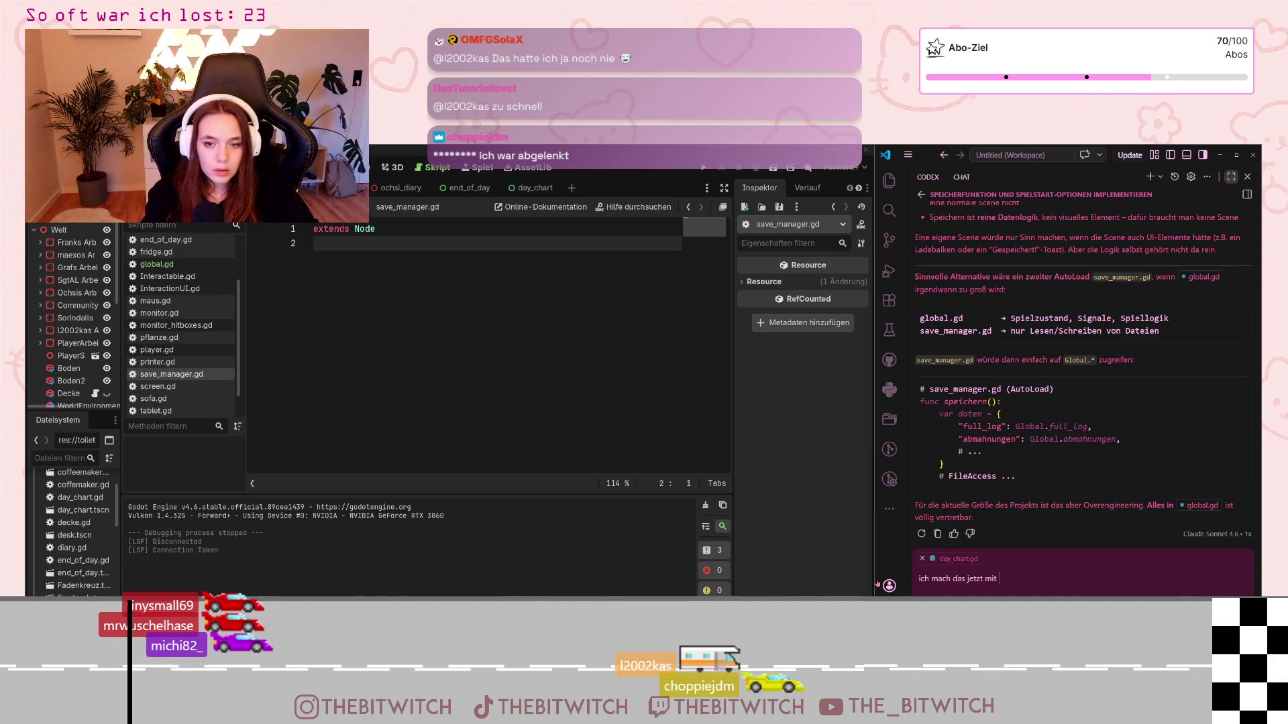
type("save_ma")
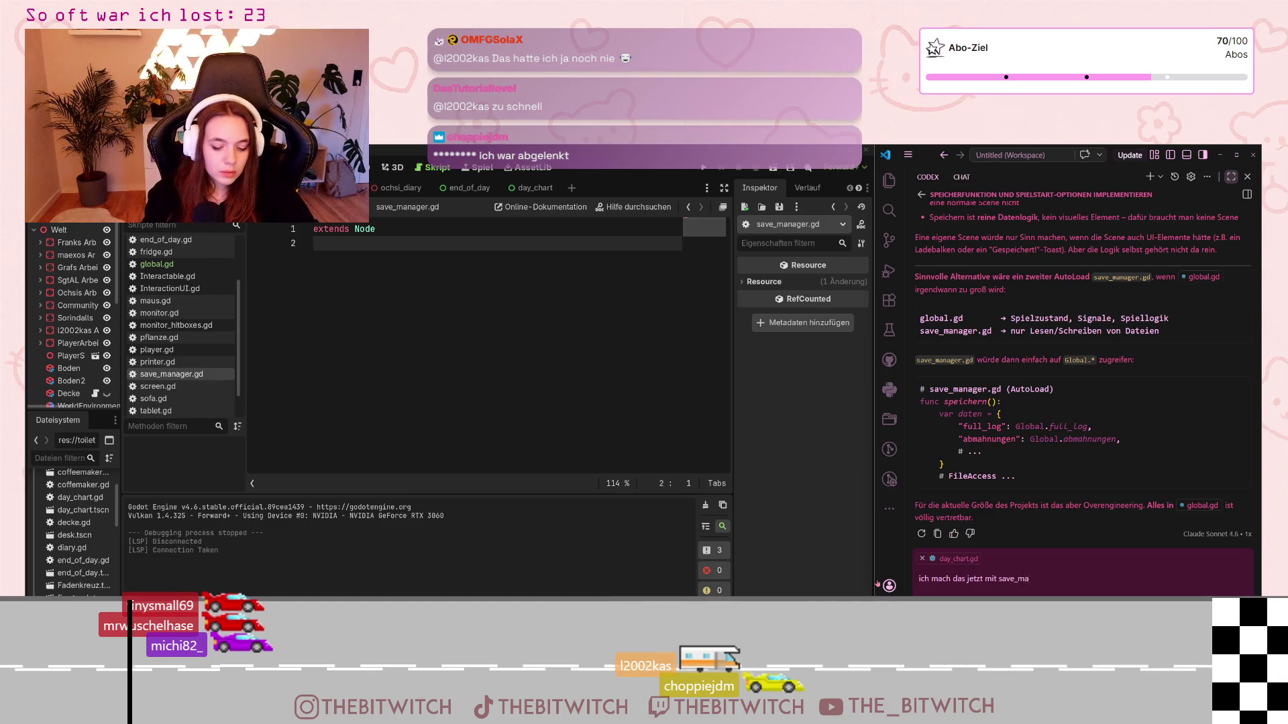
type("nager.g")
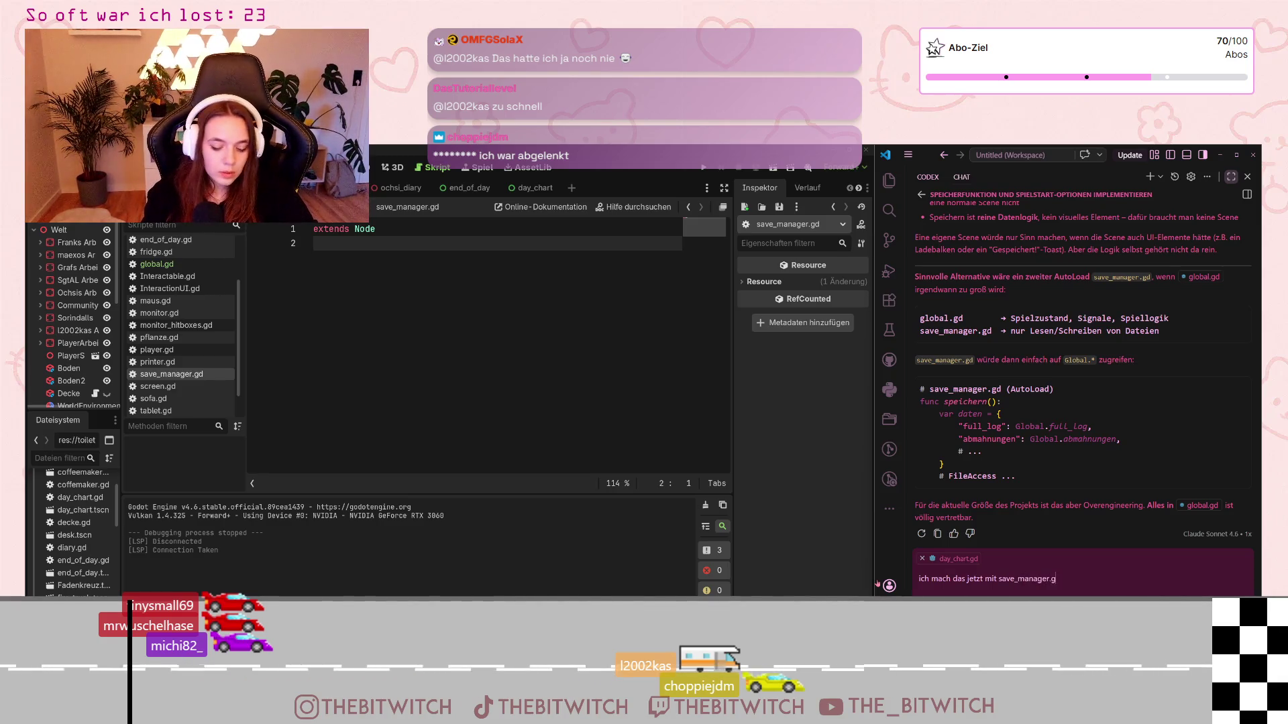
type("d. Also noch")
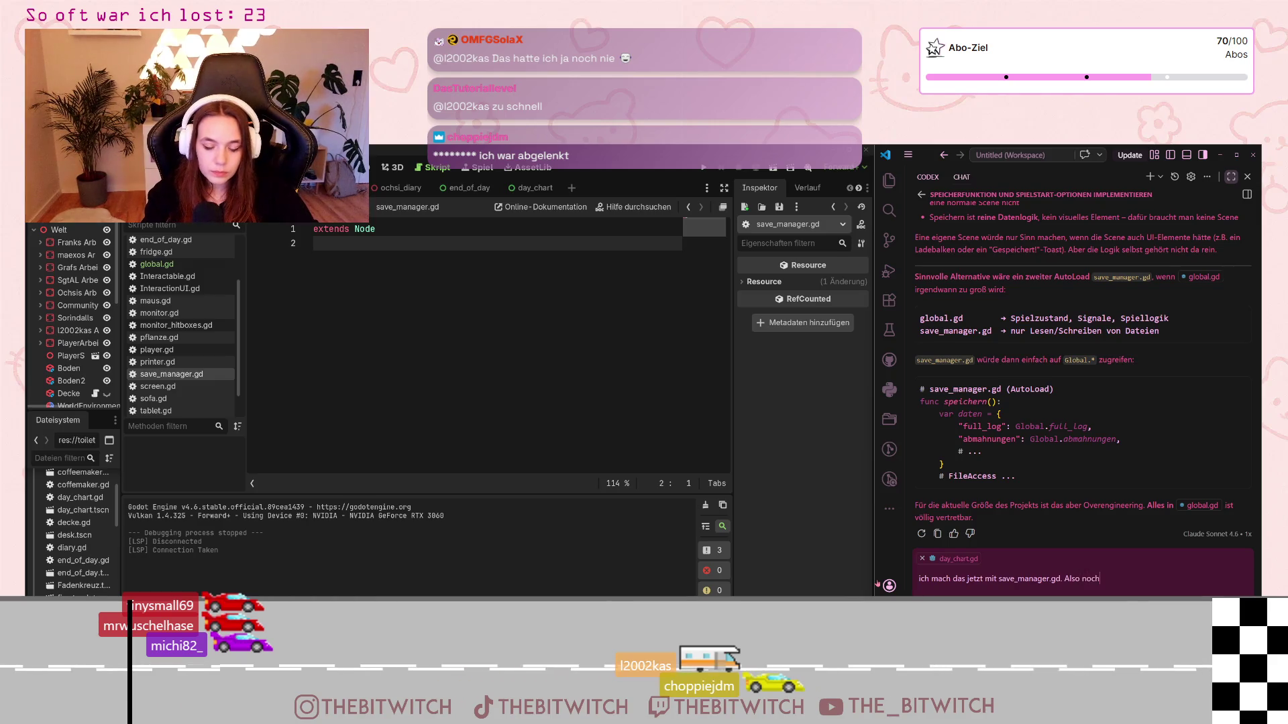
type(" mal von vo")
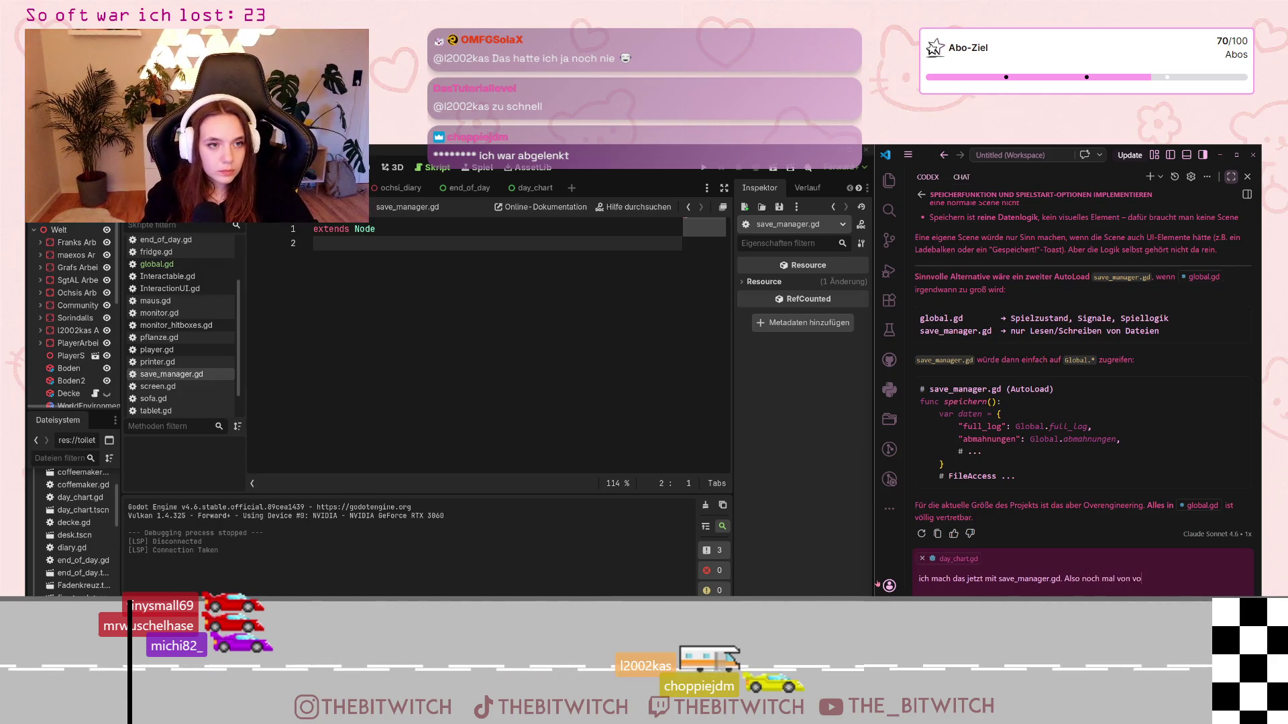
type("rne")
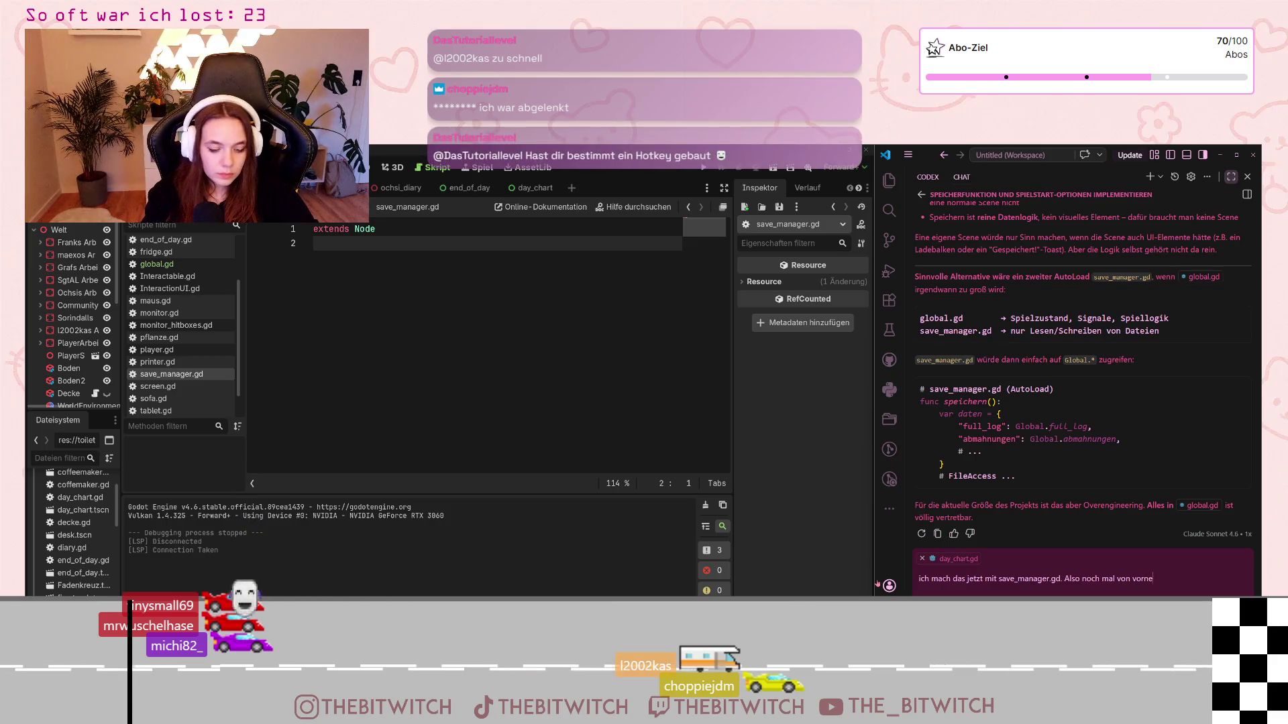
type(". Ich bra")
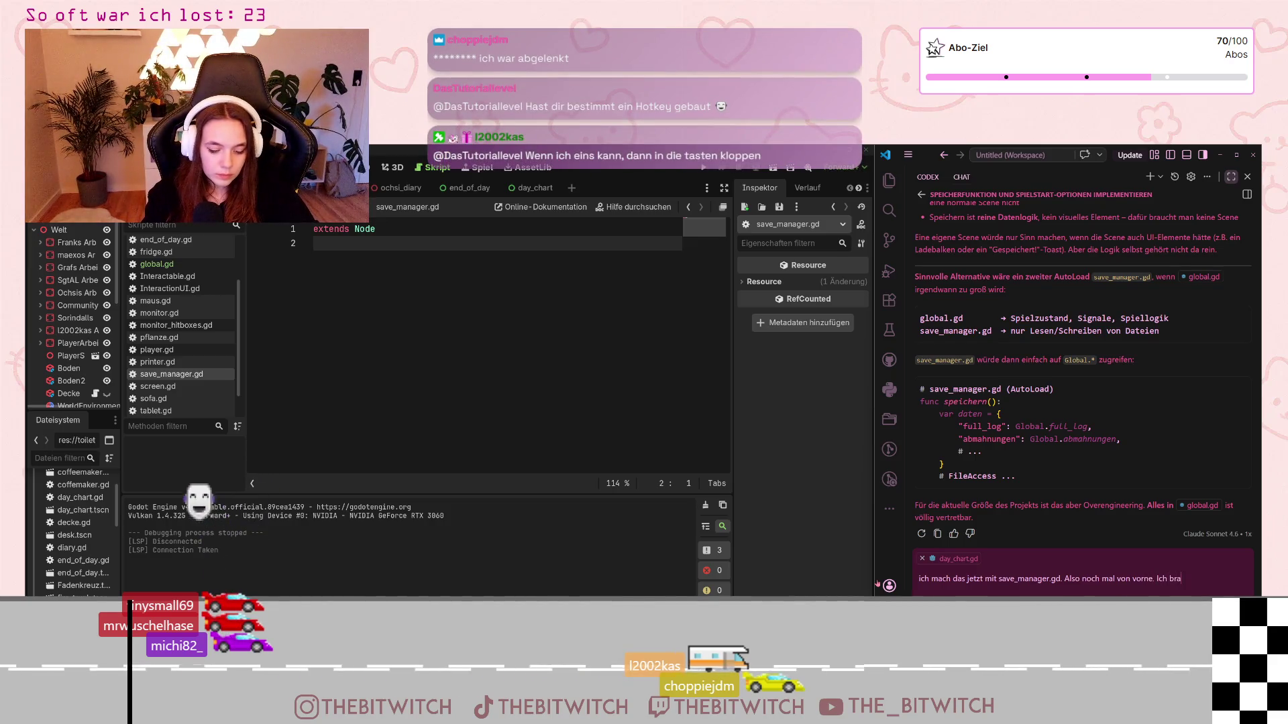
type("uche den ")
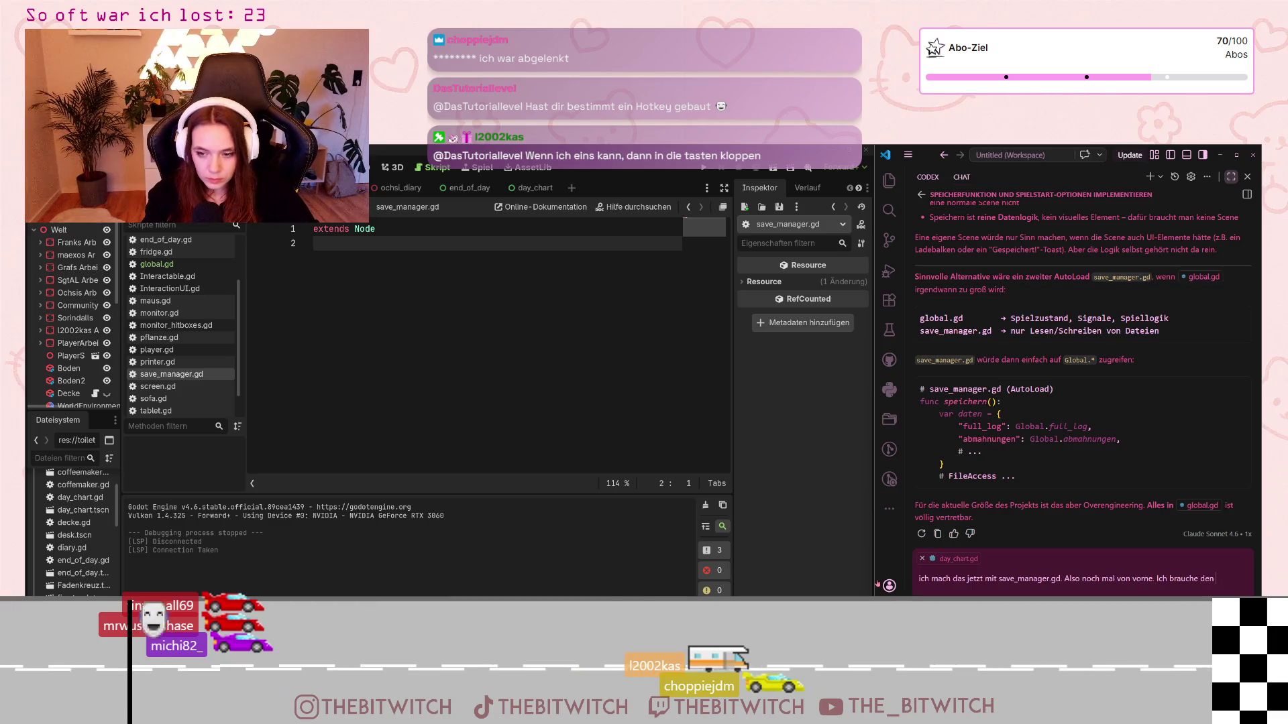
type("Start Screen")
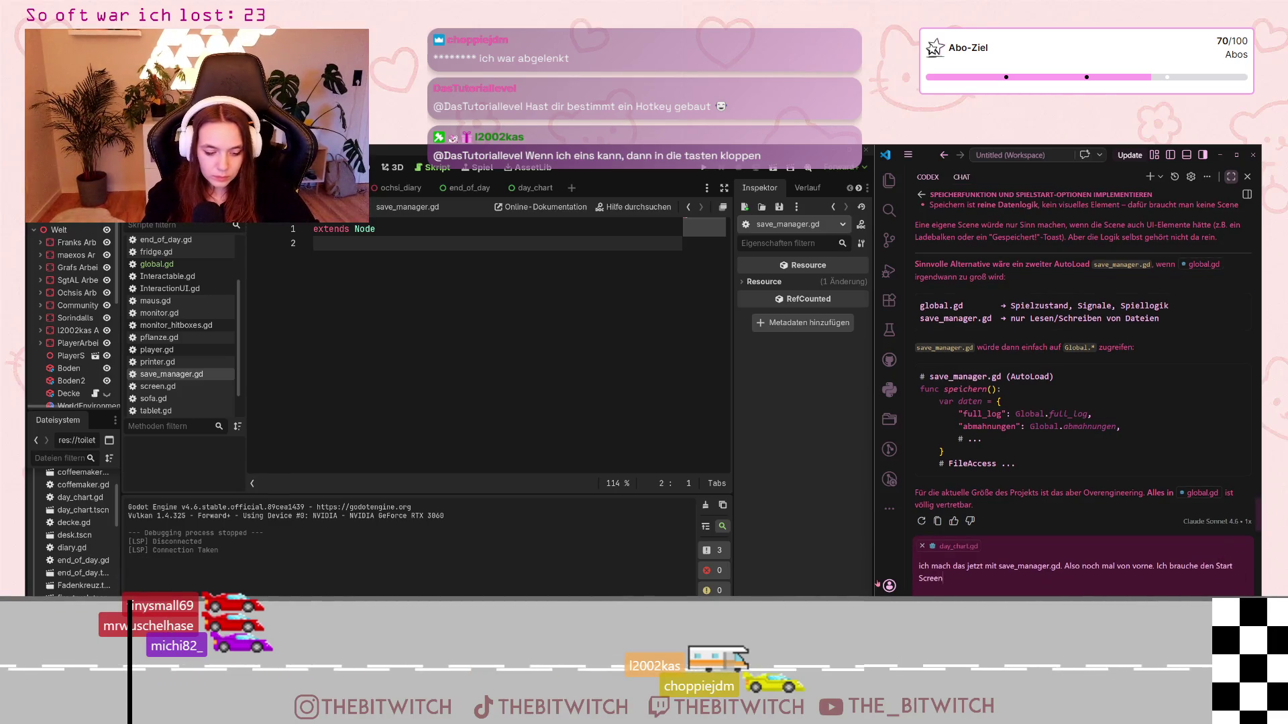
type(", den pau")
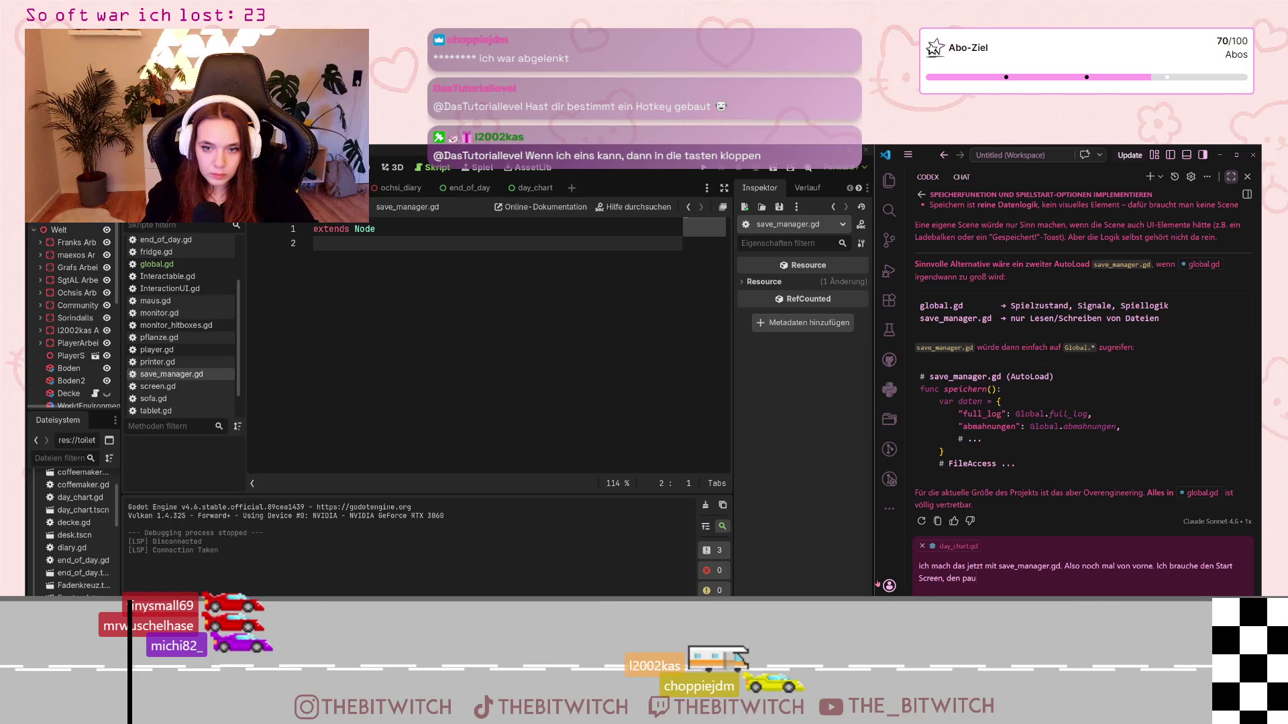
type("se screen und ")
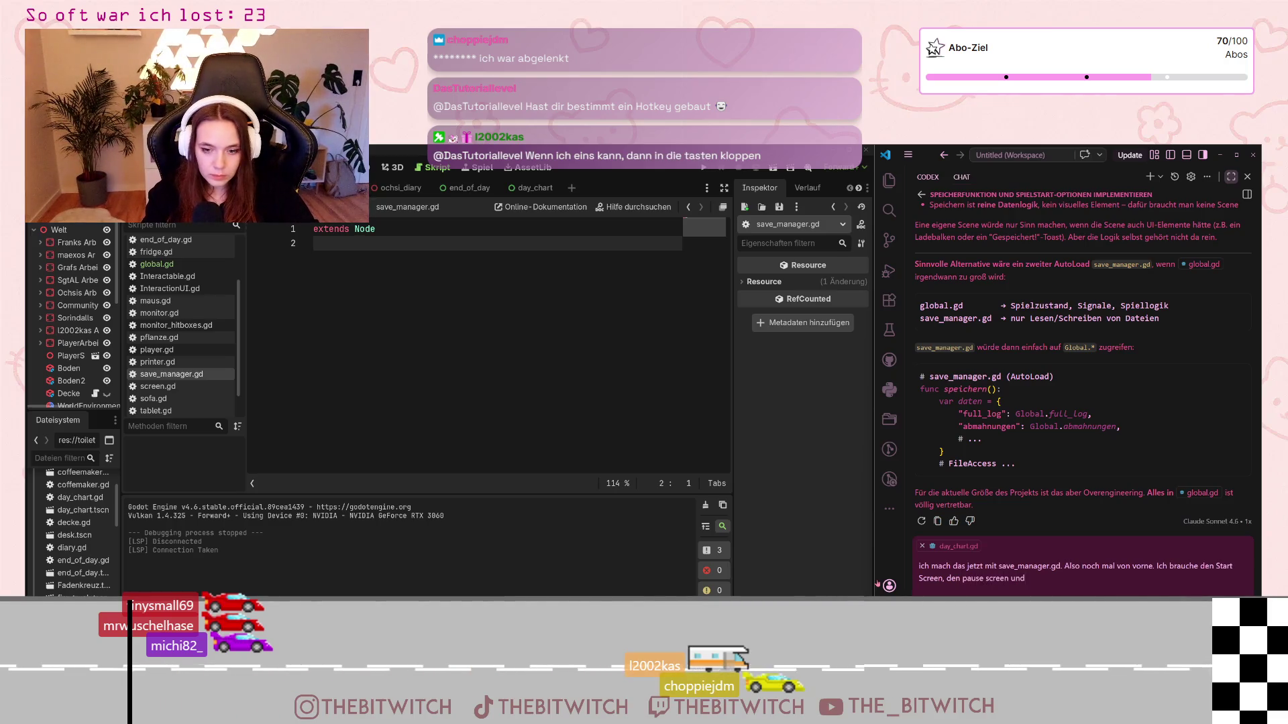
type("die speicheru")
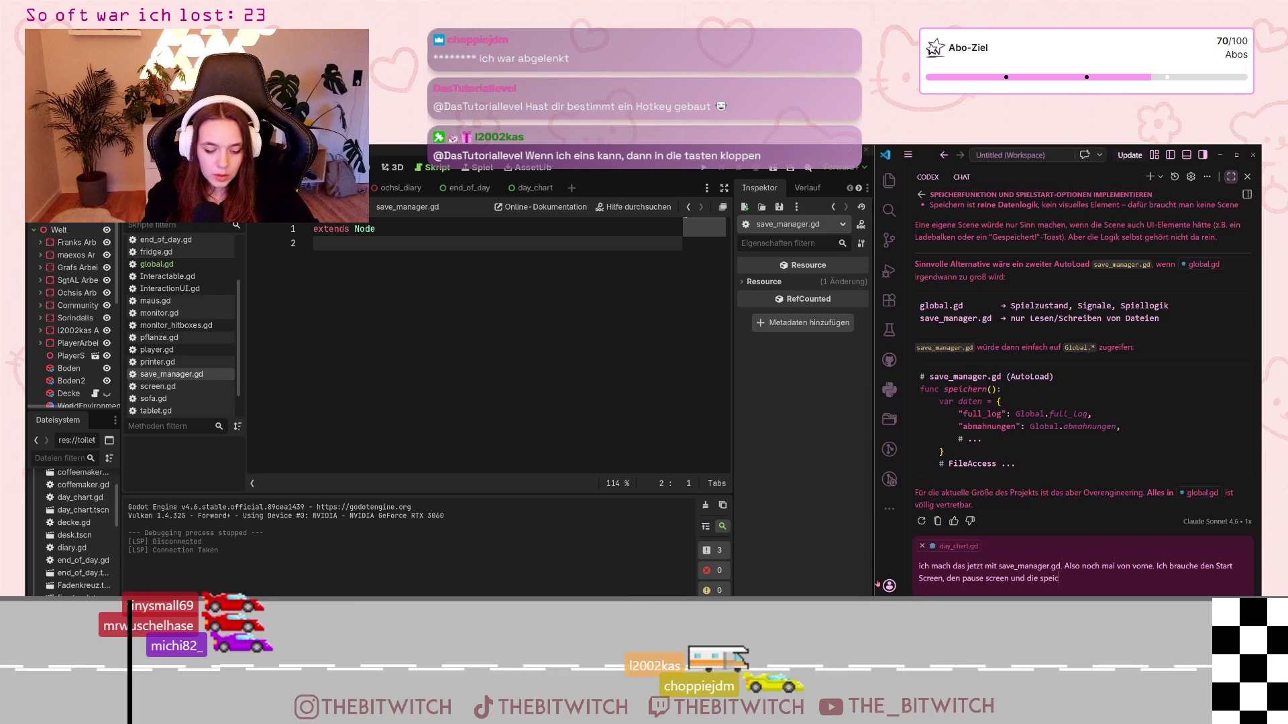
key("BackSpace")
key("BackSpace")
type("fnu")
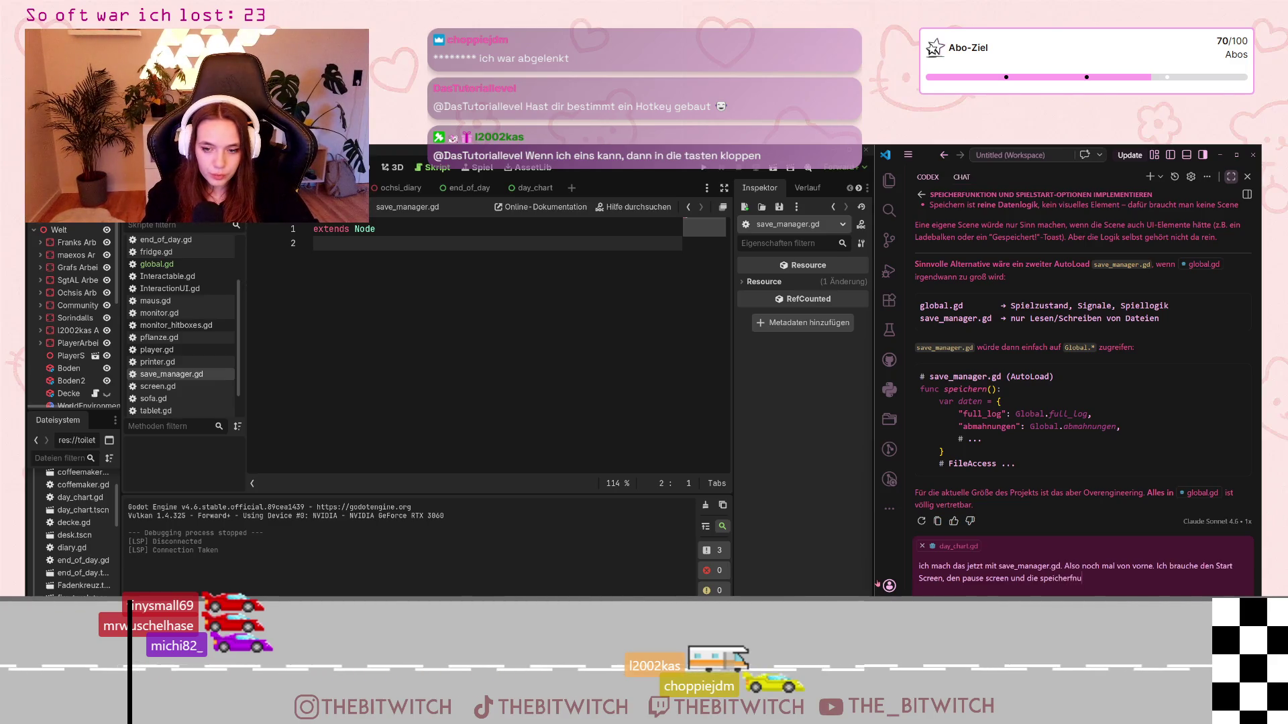
type("unktion.")
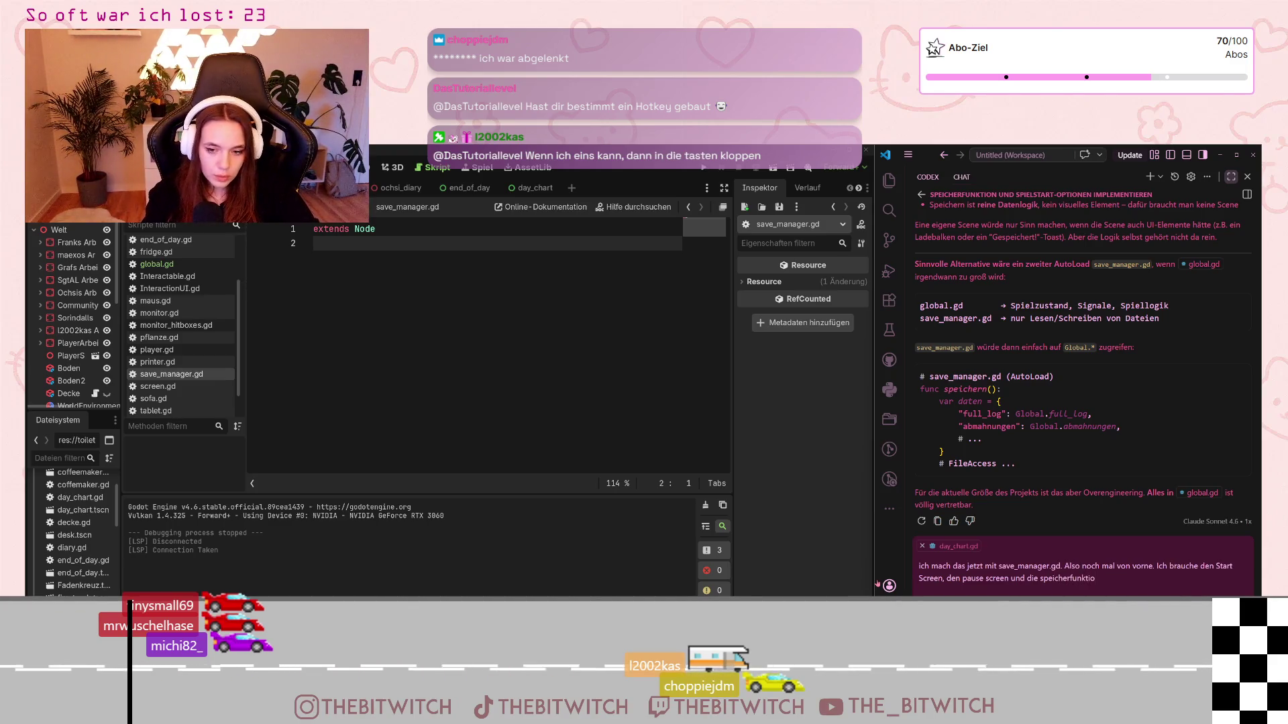
key("Return")
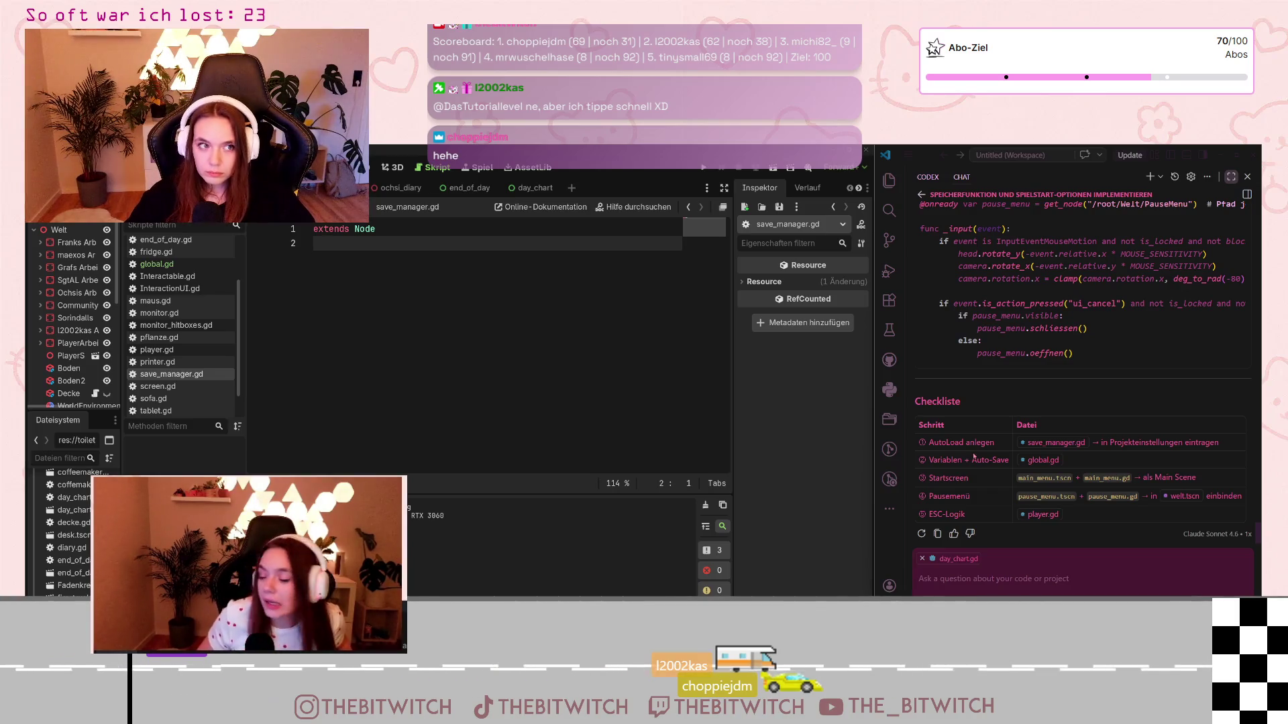
Step: Scroll up through the AI's generated plan and its five-step checklist
scroll(974, 456, "up", 3)
scroll(976, 458, "down", 3)
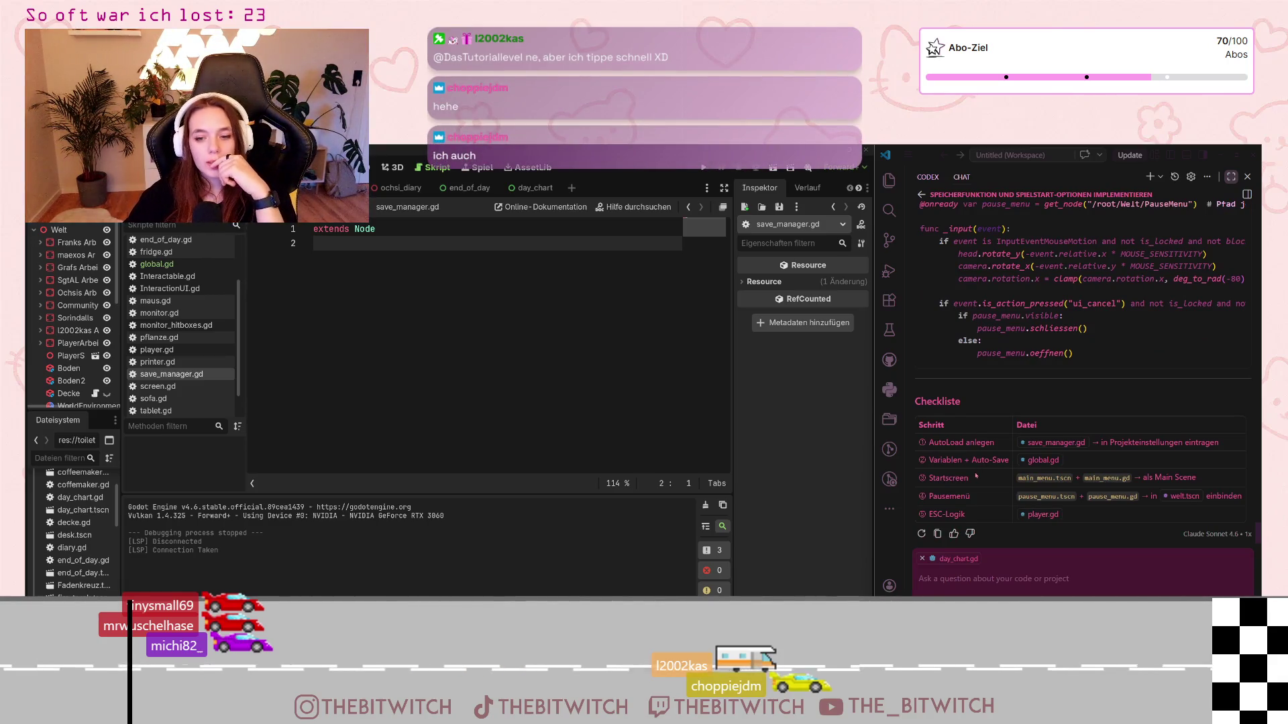
scroll(976, 476, "down", 15)
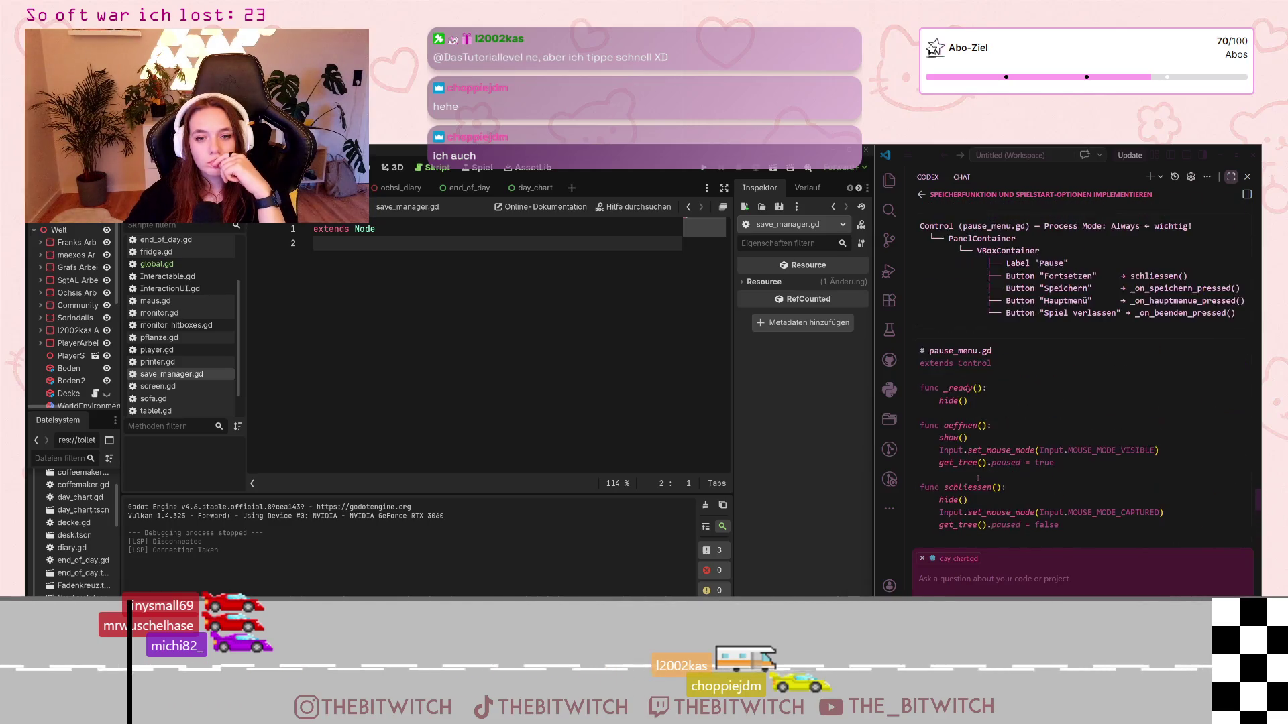
scroll(981, 486, "up", 15)
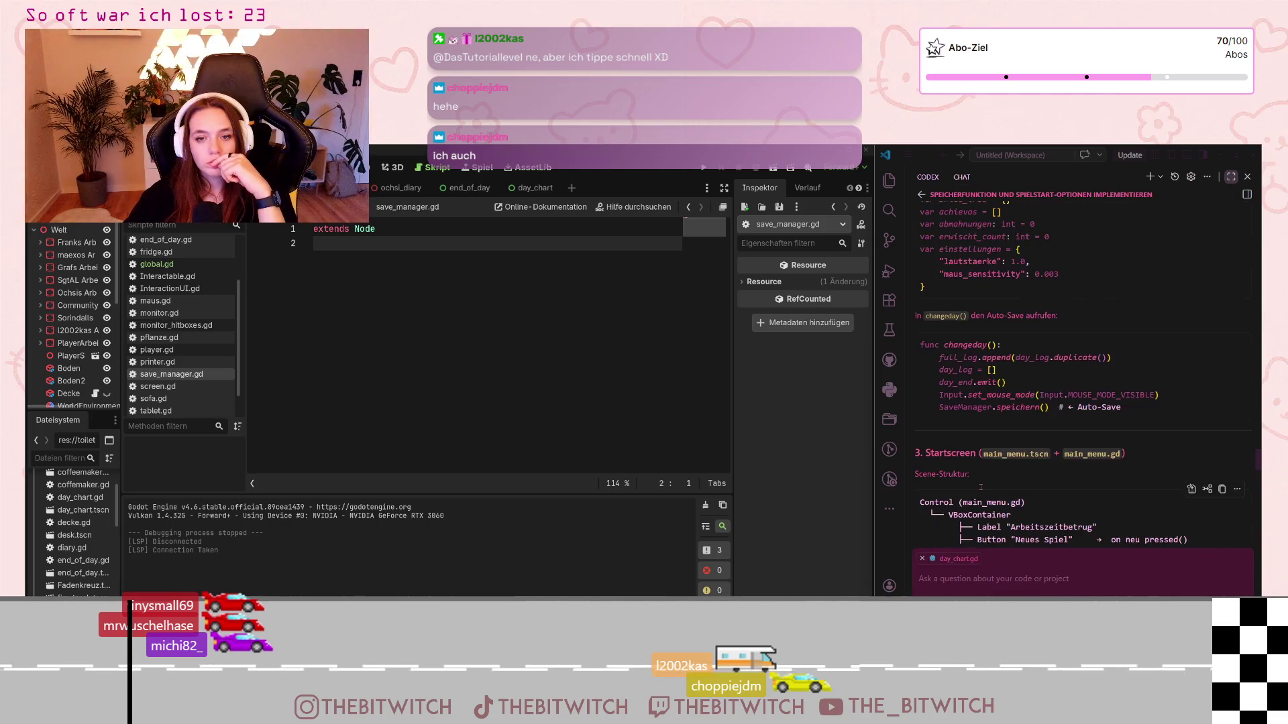
scroll(981, 485, "up", 5)
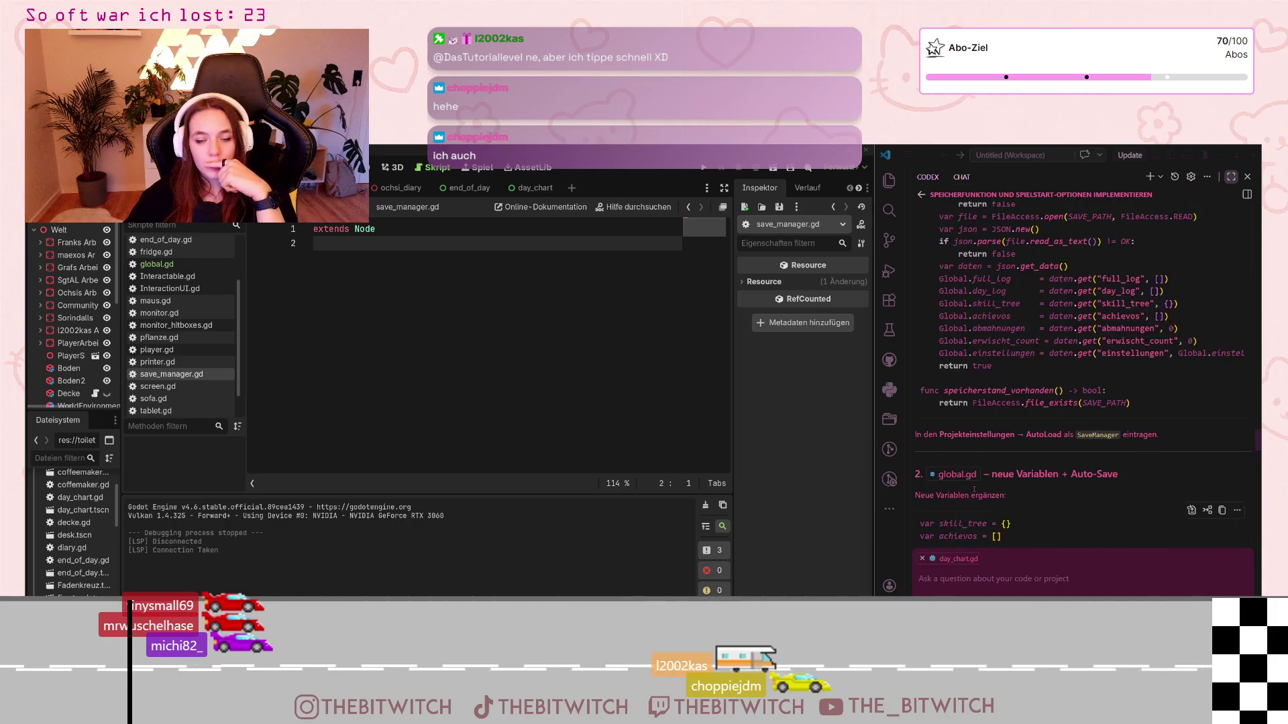
scroll(974, 493, "up", 5)
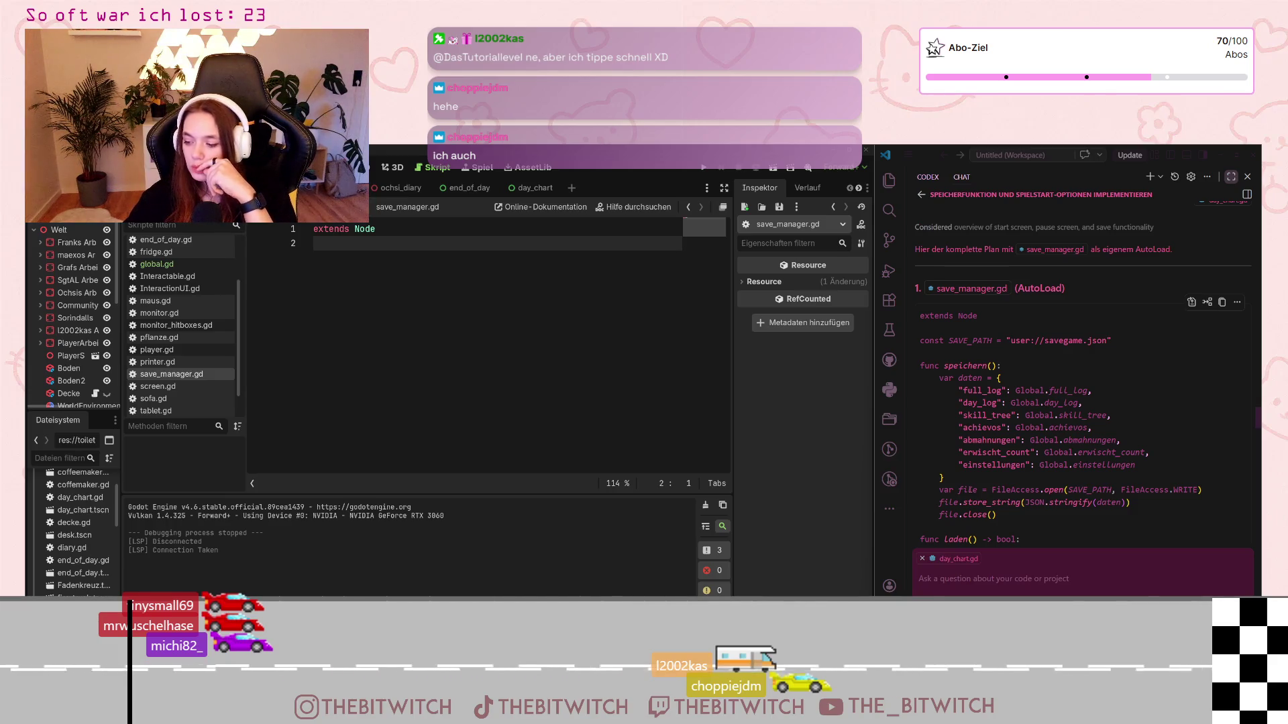
scroll(970, 489, "up", 2)
scroll(970, 490, "down", 3)
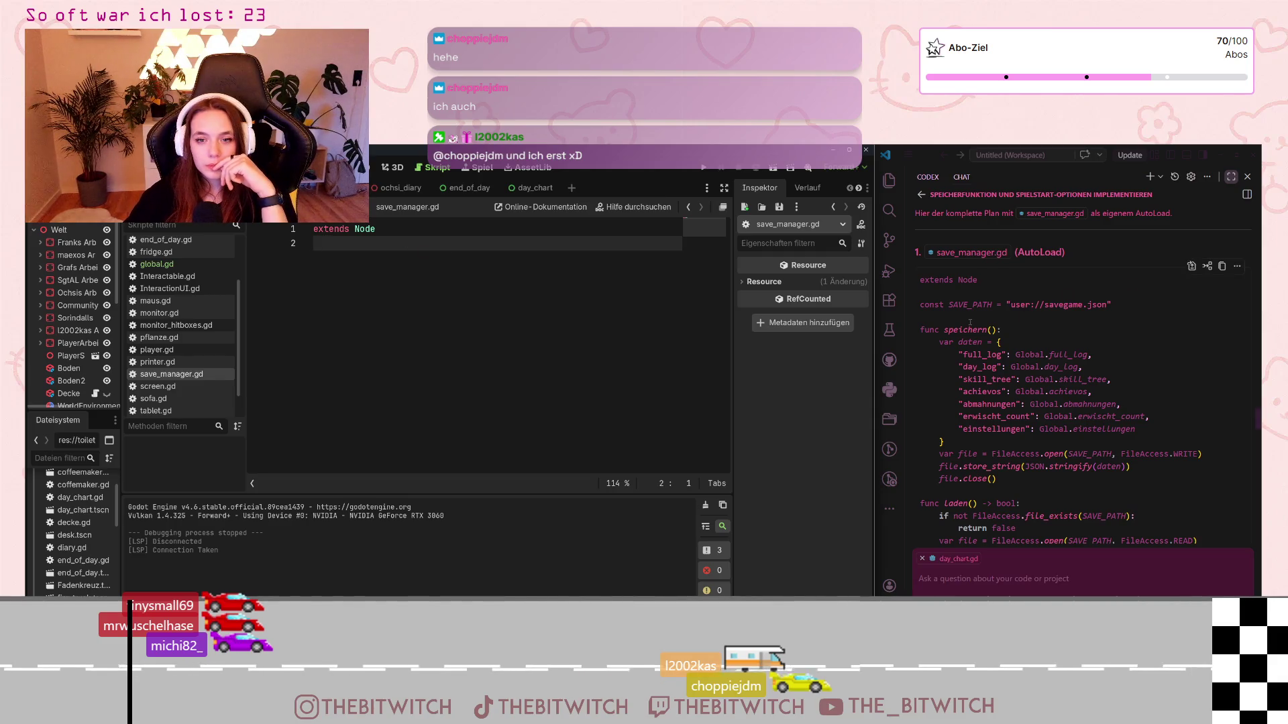
scroll(966, 324, "down", 1)
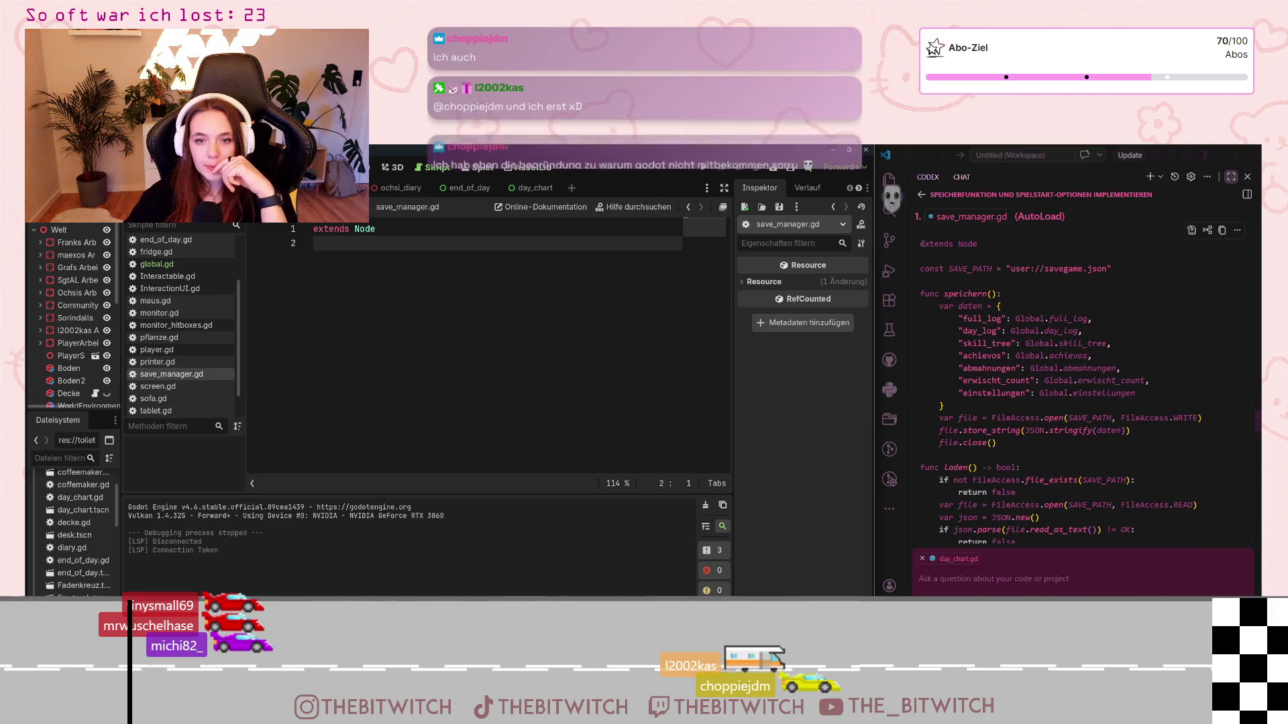
left_click_drag(920, 269, 1077, 268)
left_click(1078, 268)
scroll(1013, 300, "down", 1)
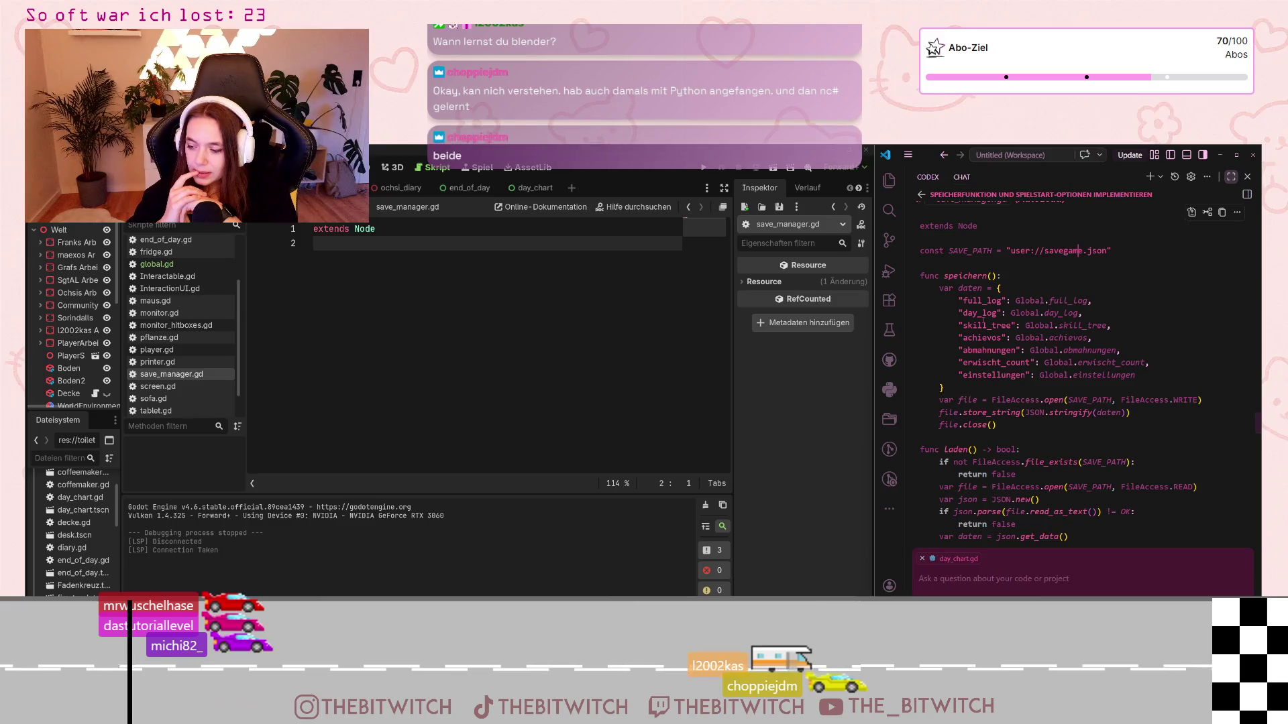
scroll(1023, 336, "up", 1)
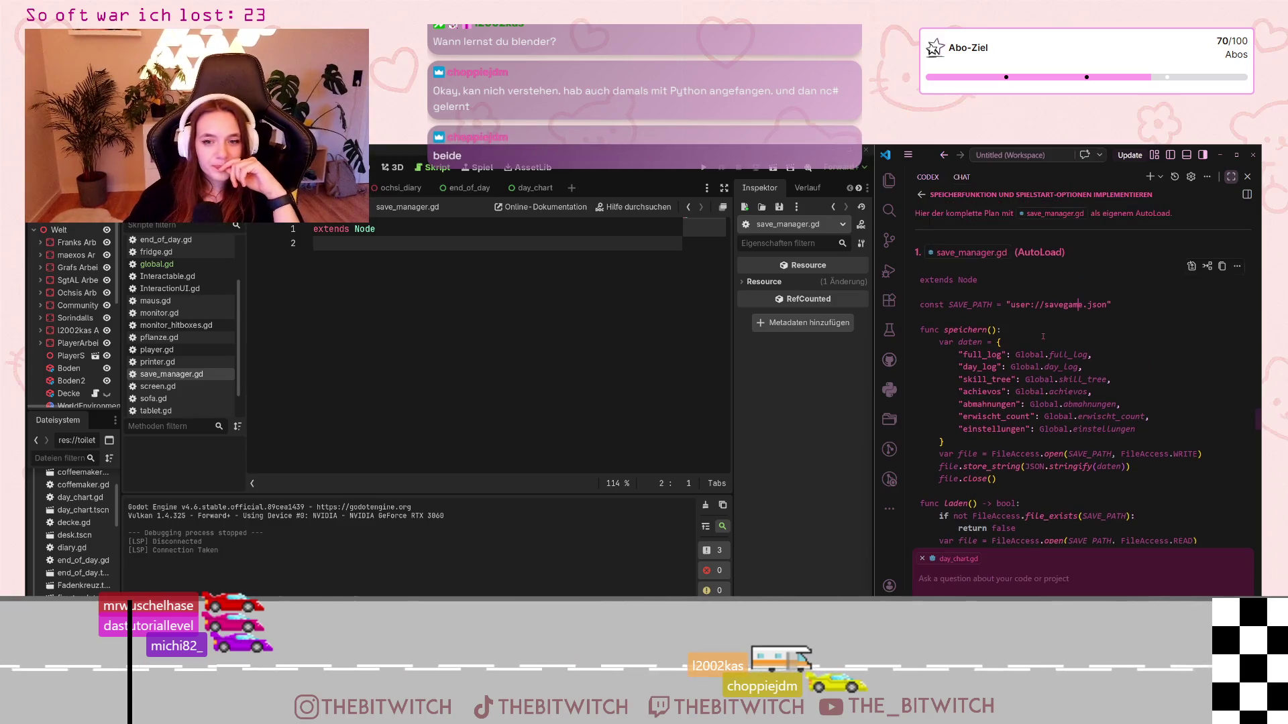
scroll(1026, 337, "down", 3)
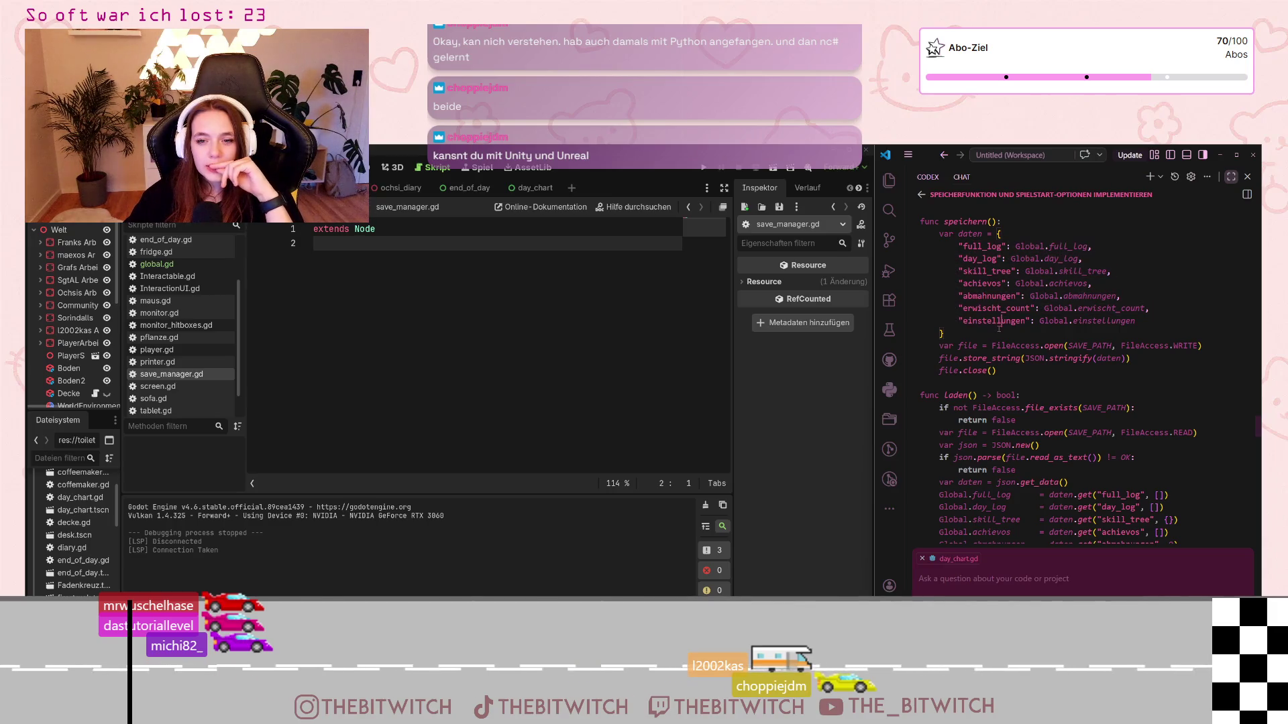
scroll(964, 306, "down", 2)
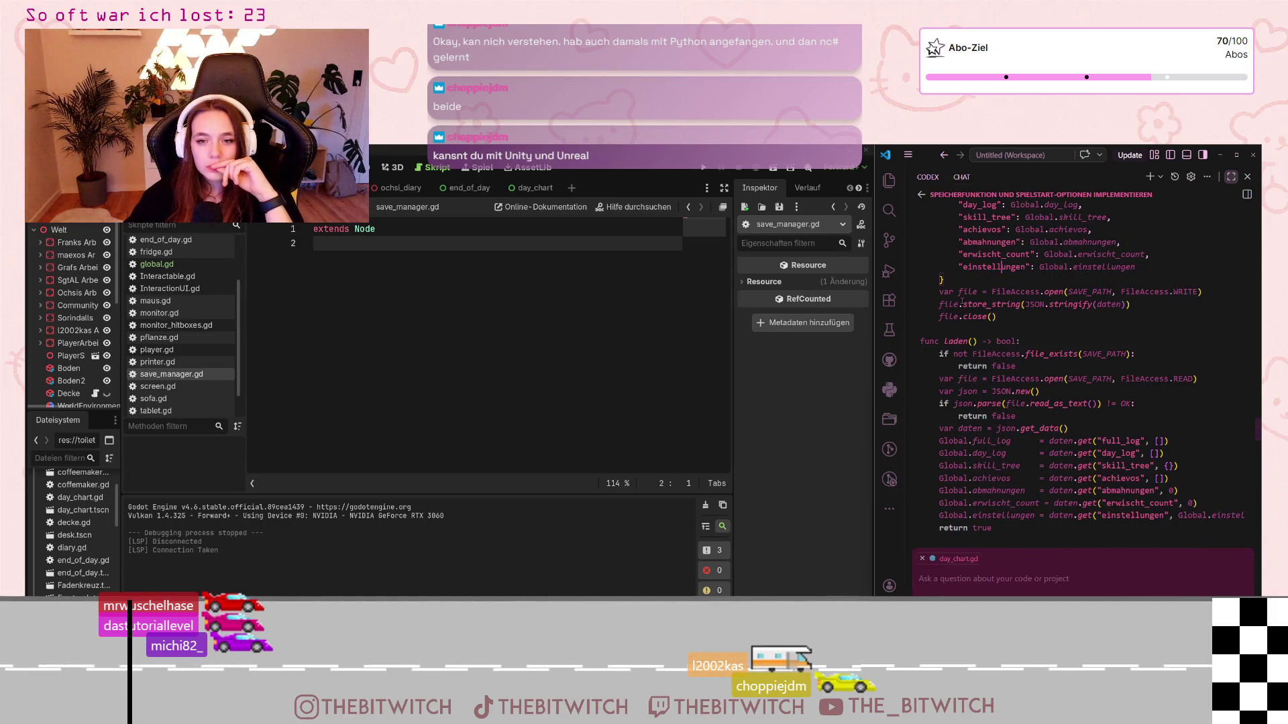
scroll(960, 300, "up", 1)
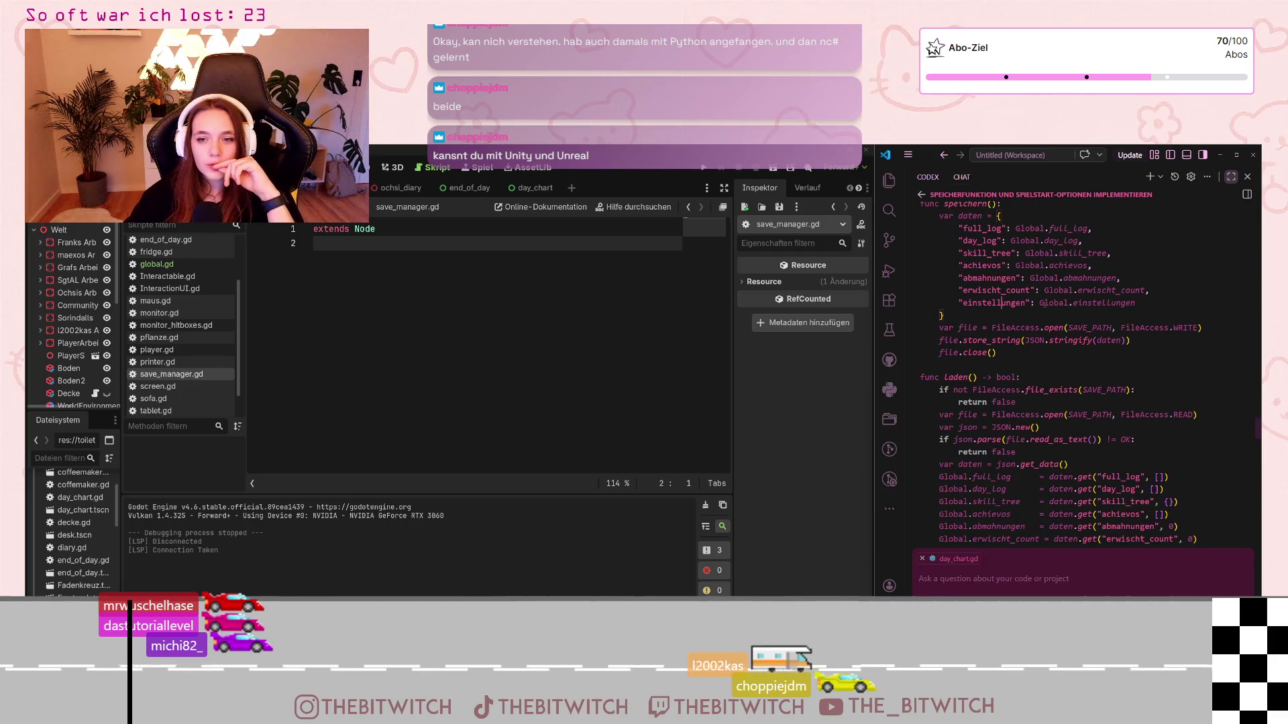
scroll(1003, 303, "up", 10)
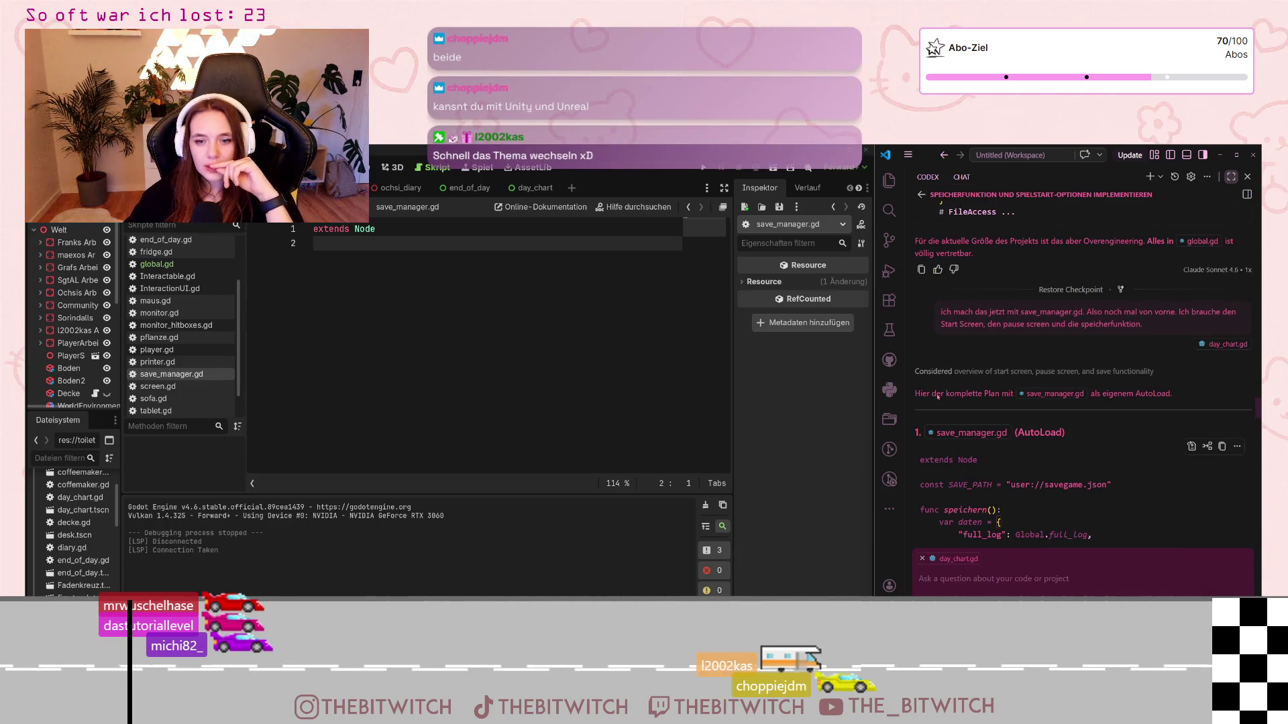
scroll(1013, 294, "down", 1)
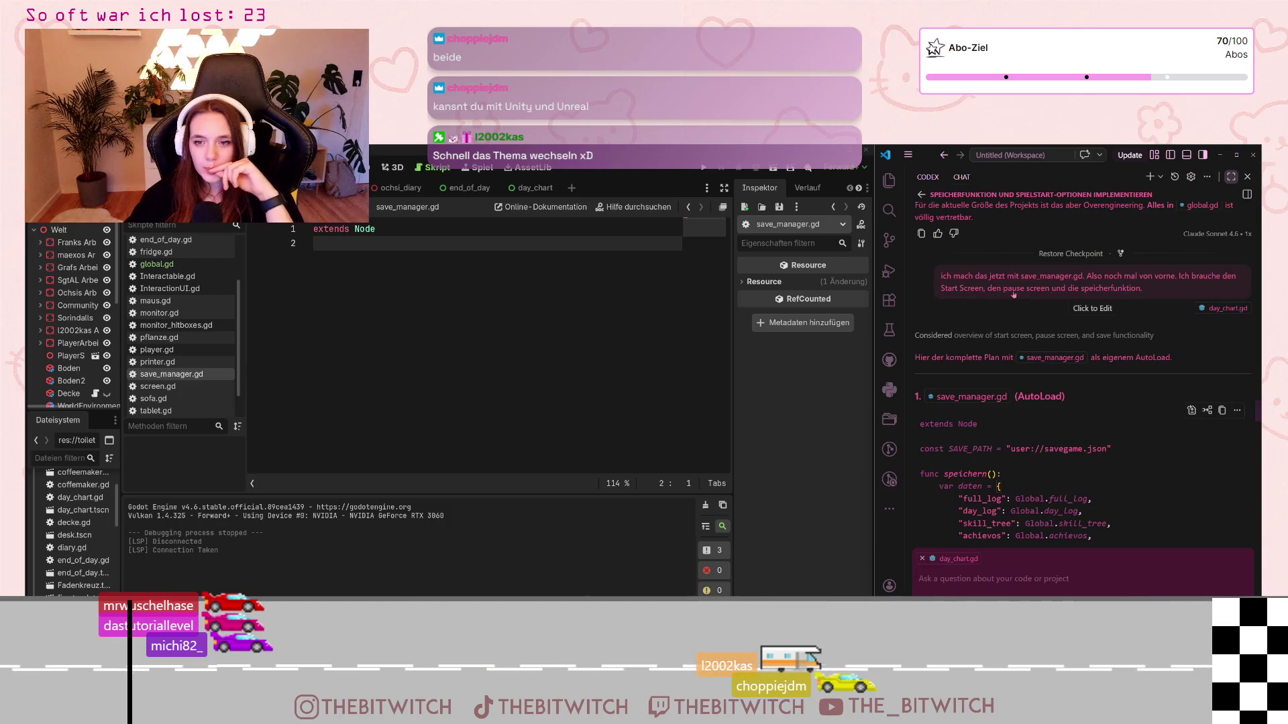
scroll(999, 440, "down", 7)
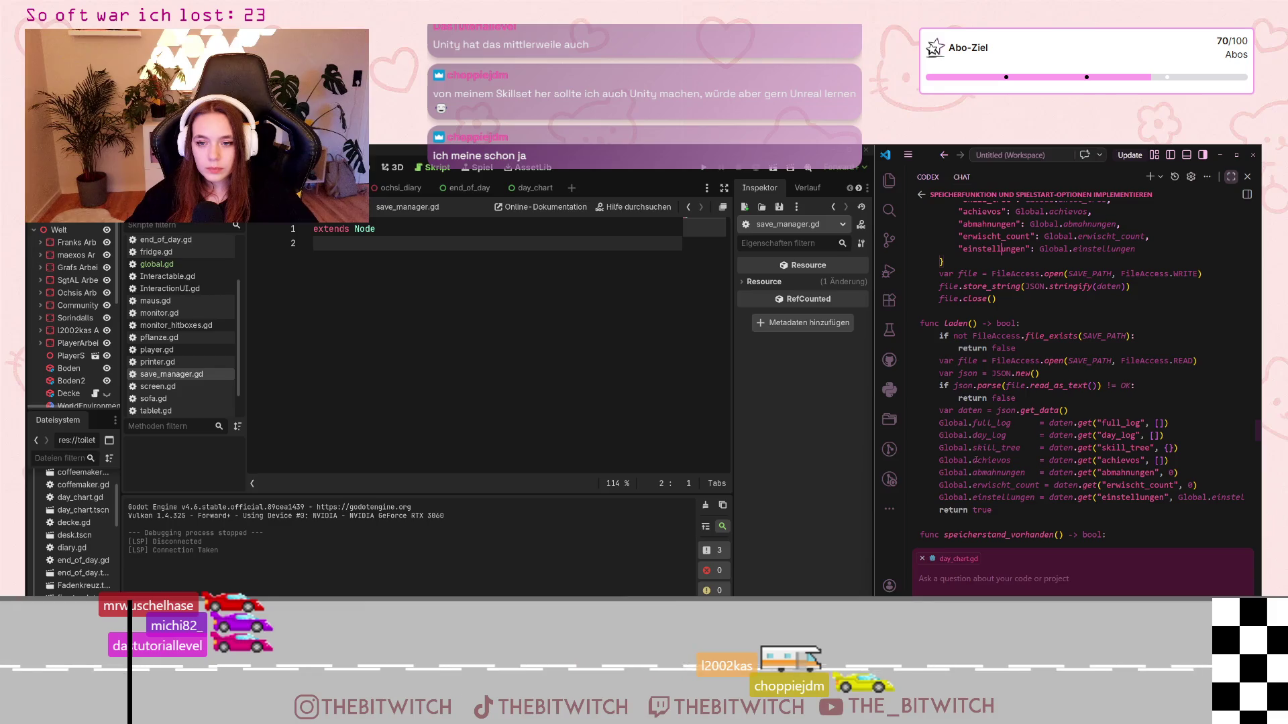
Step: Read back and forth through the AI's save-system plan in the chat panel
scroll(963, 467, "up", 4)
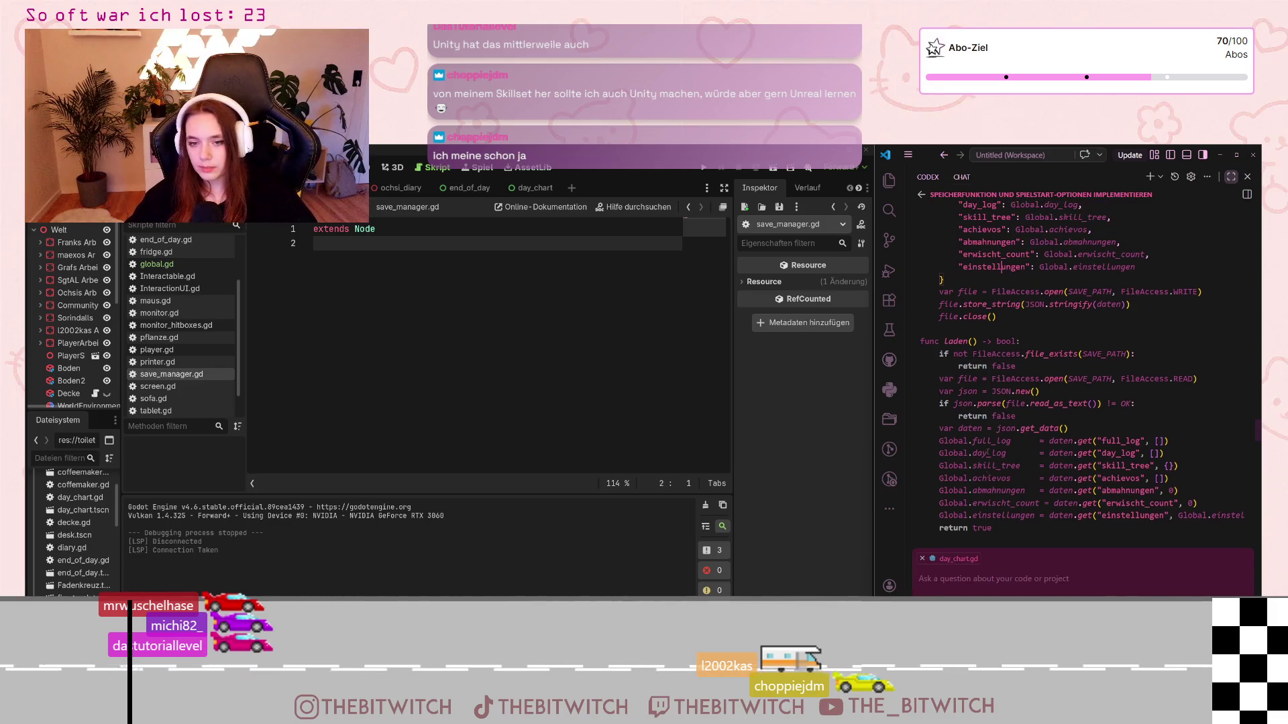
scroll(980, 450, "down", 1)
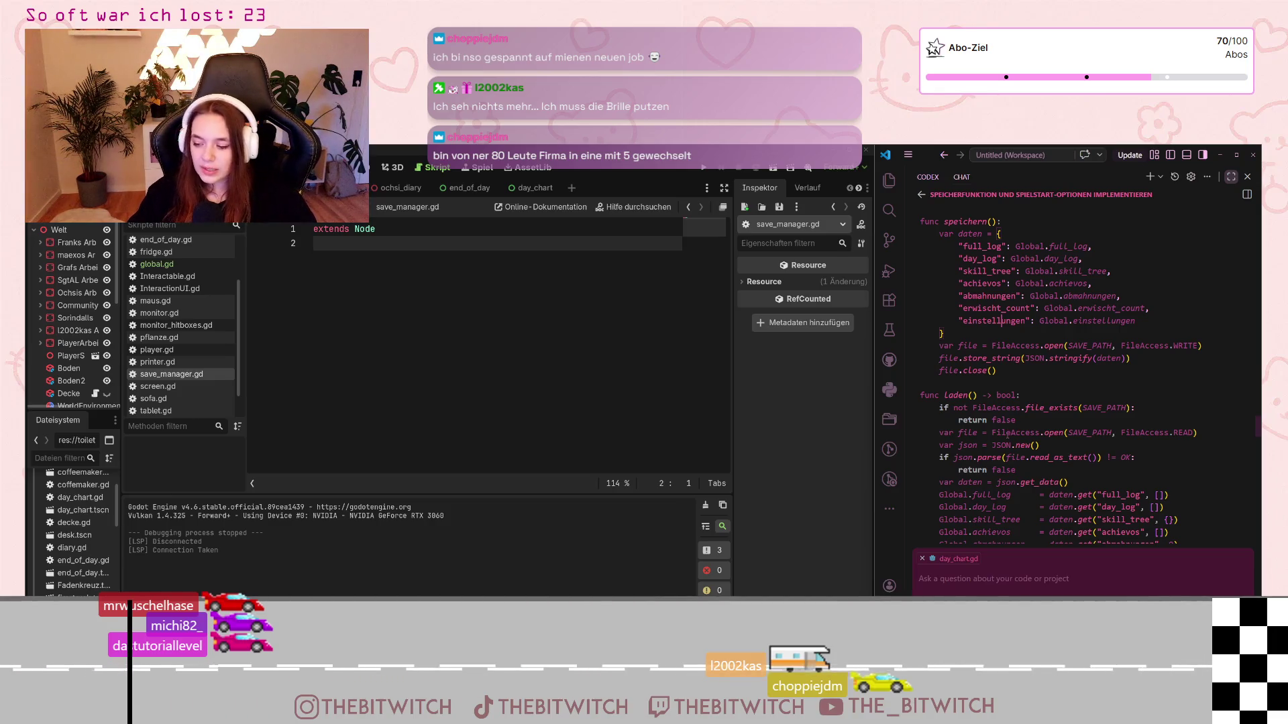
scroll(1007, 435, "up", 1)
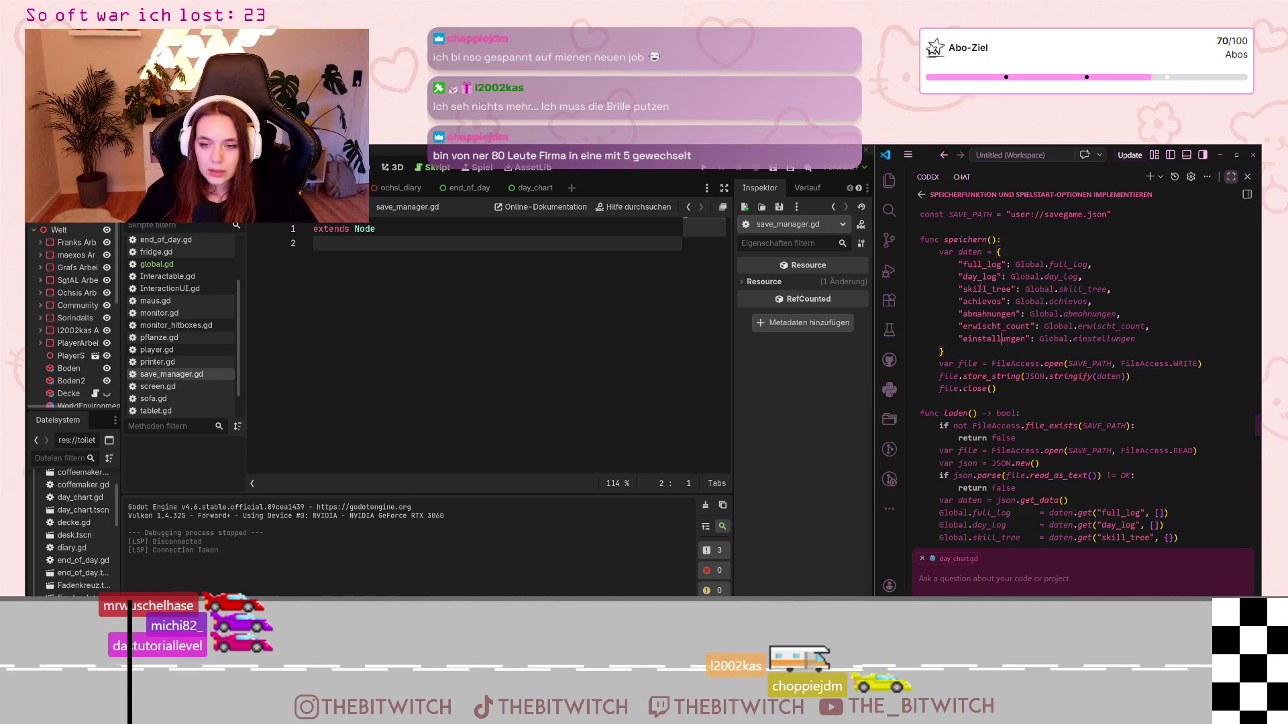
scroll(973, 315, "down", 1)
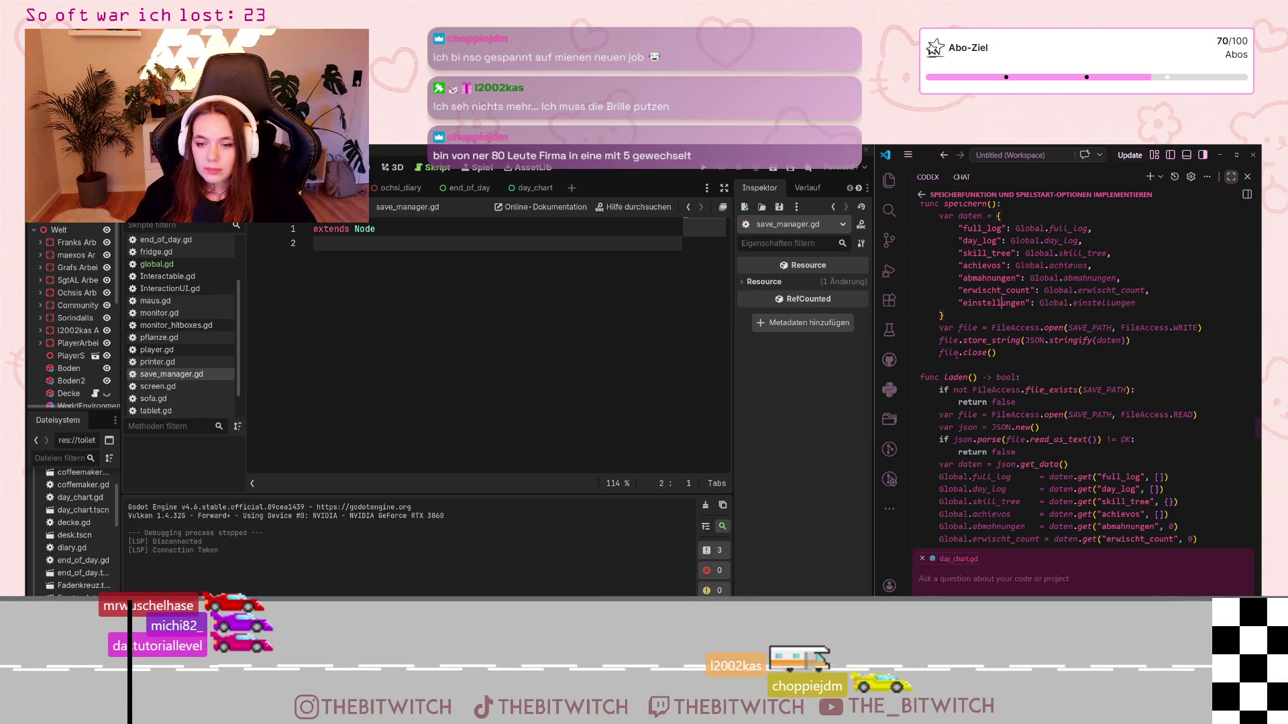
scroll(959, 376, "down", 1)
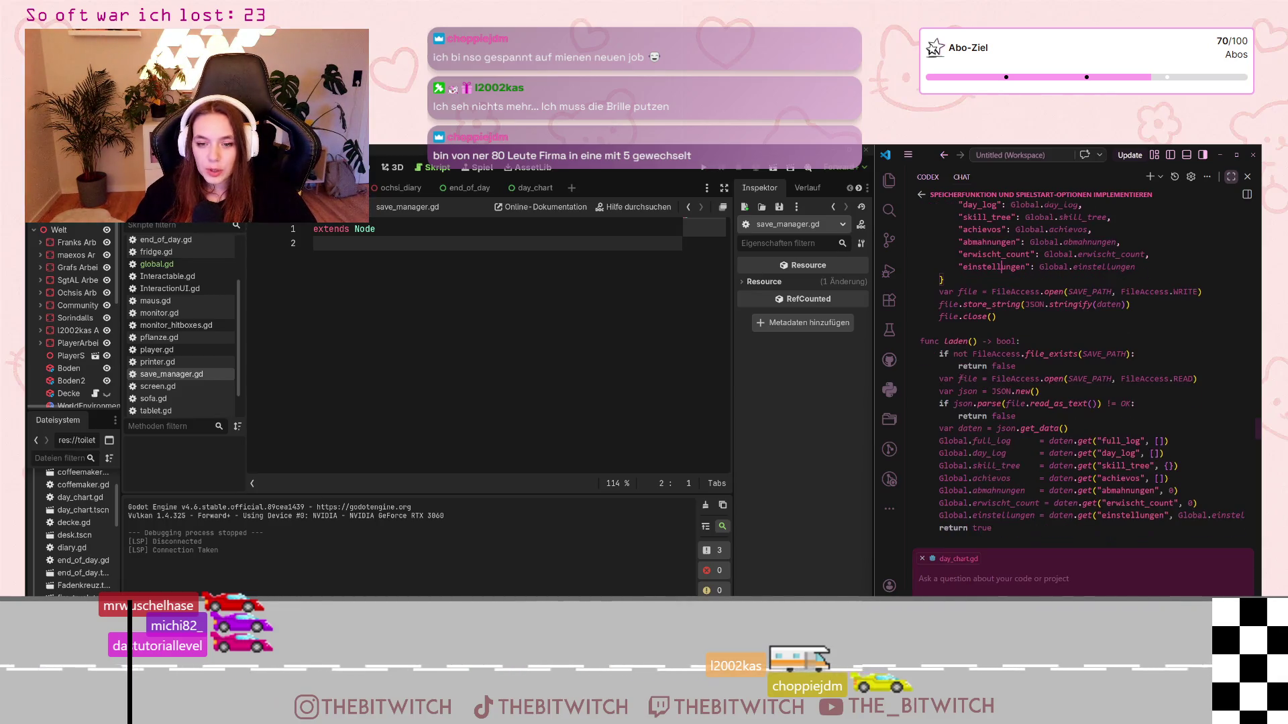
scroll(960, 377, "down", 1)
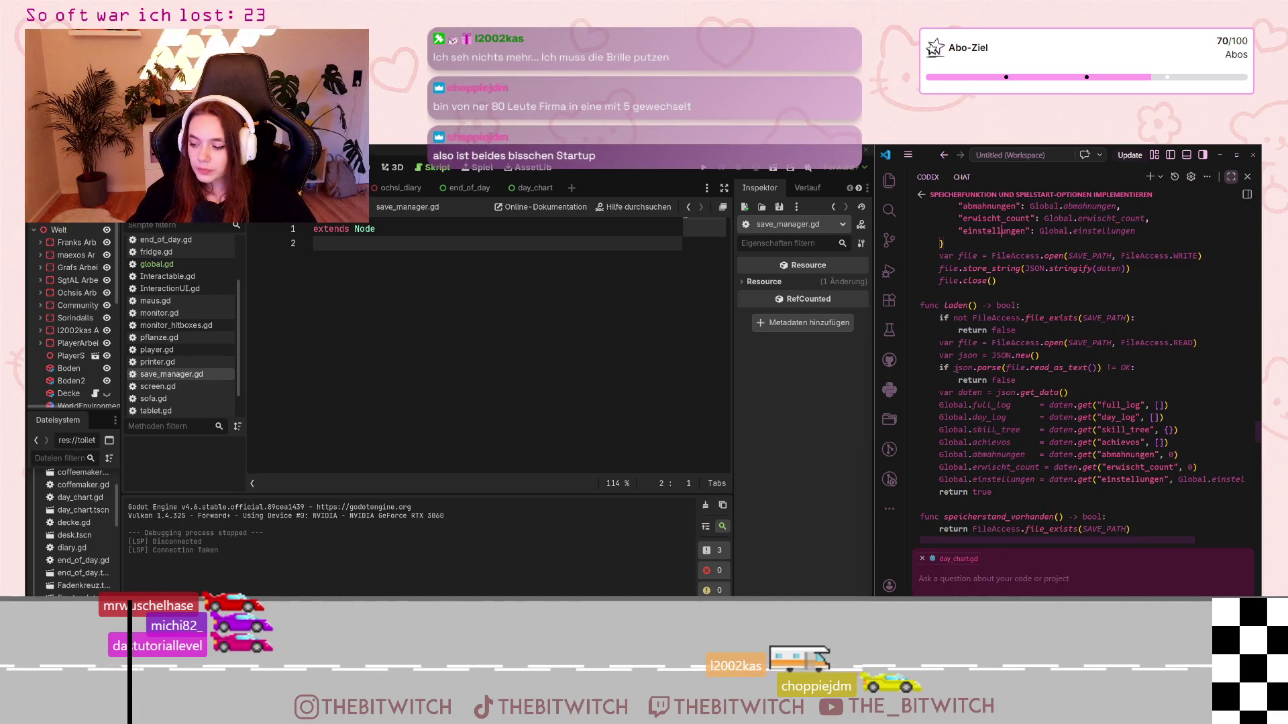
scroll(955, 367, "down", 1)
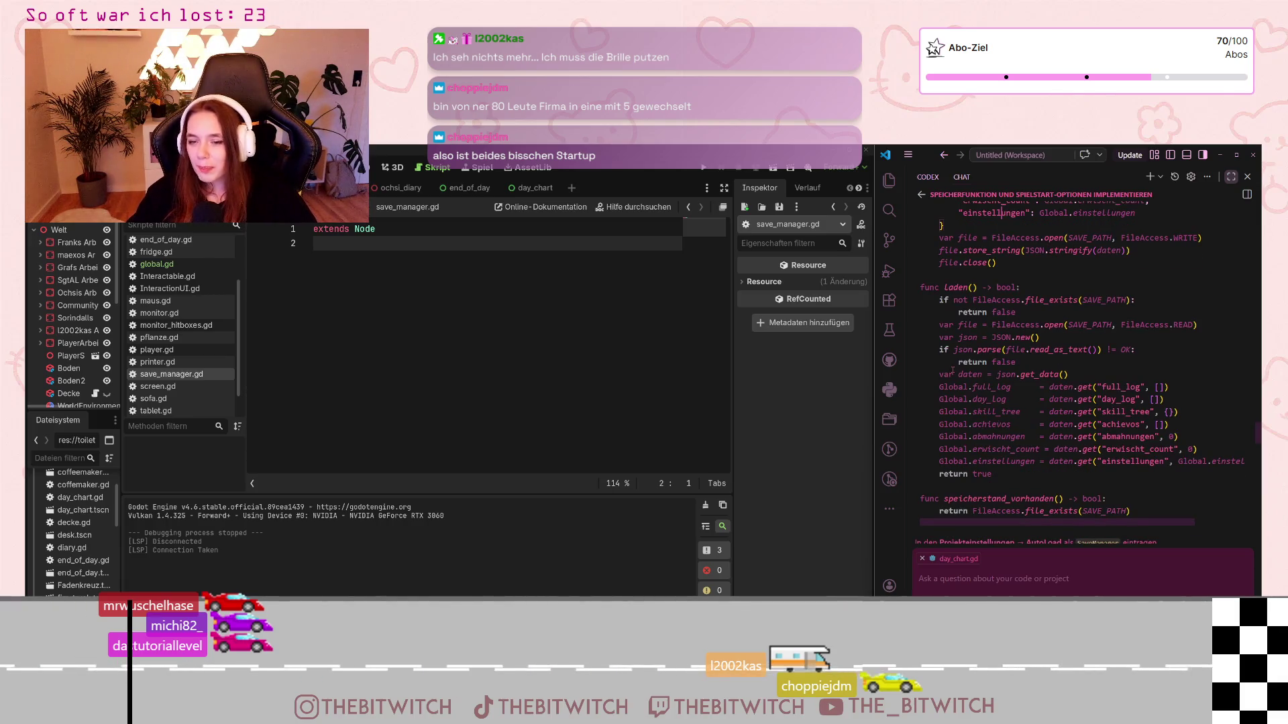
scroll(952, 370, "up", 1)
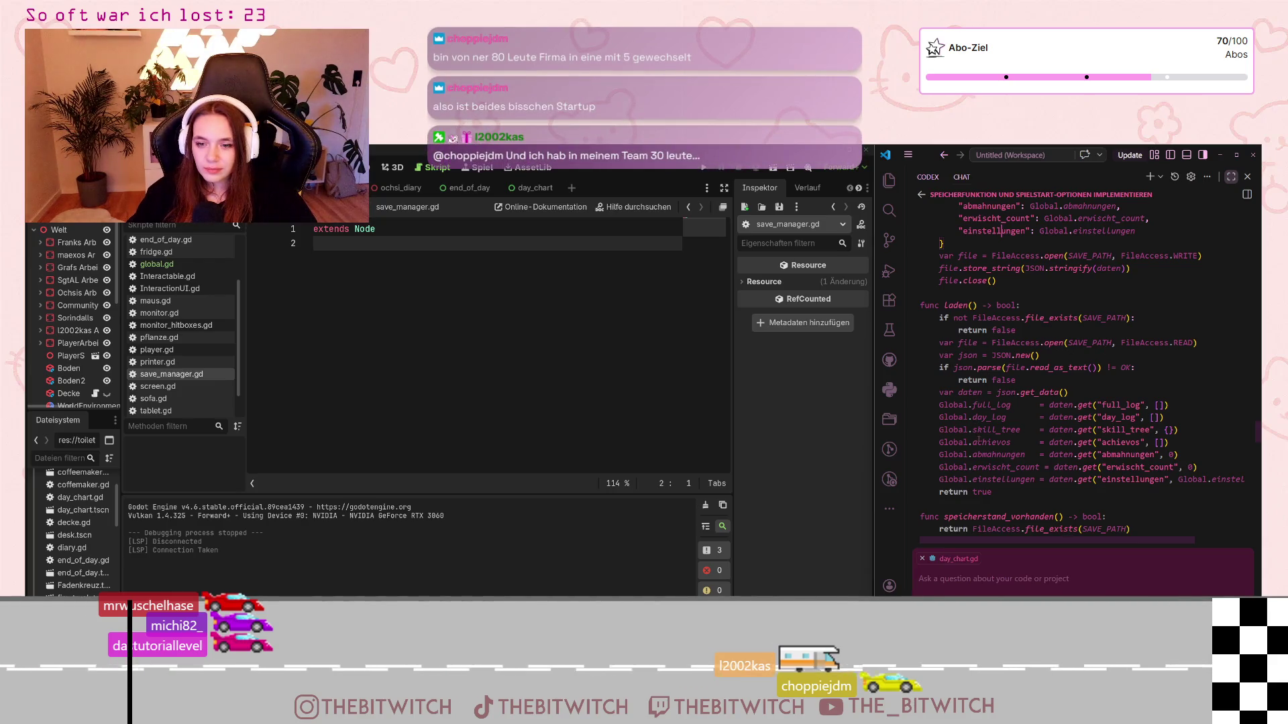
Step: Reach the plan's AutoLoad registration note and open Godot's project settings
scroll(966, 455, "down", 2)
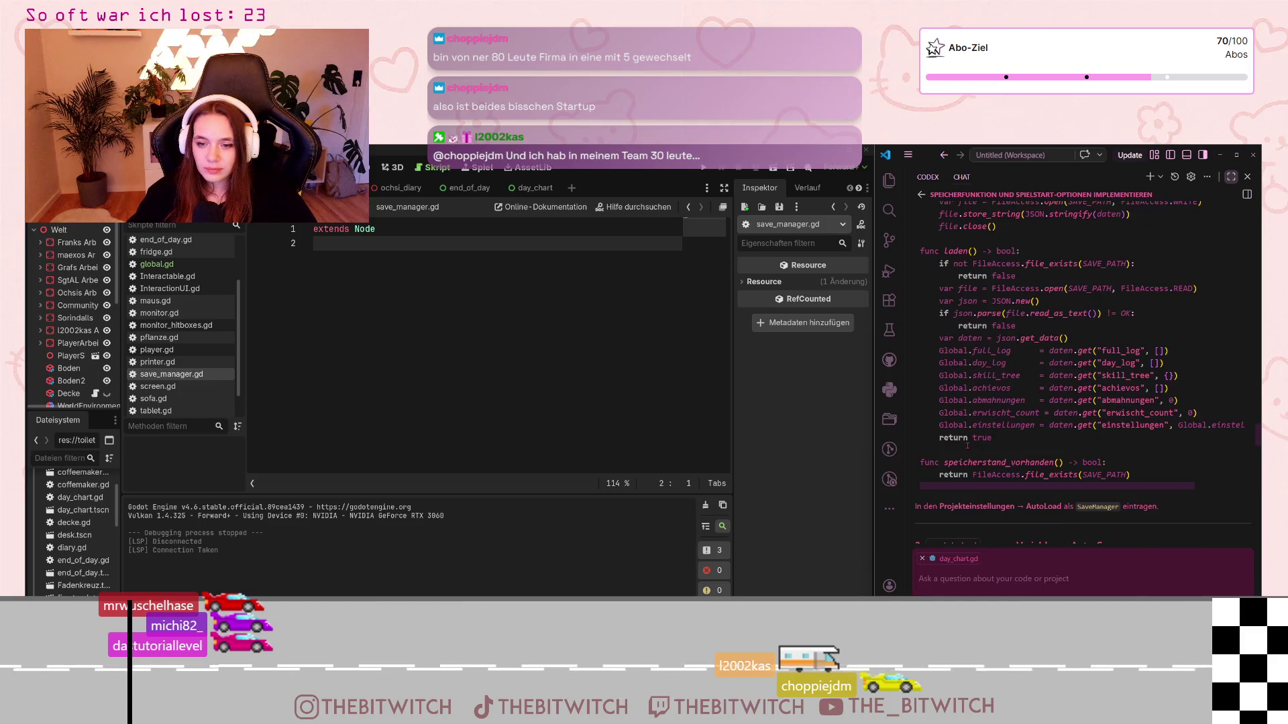
scroll(969, 456, "down", 1)
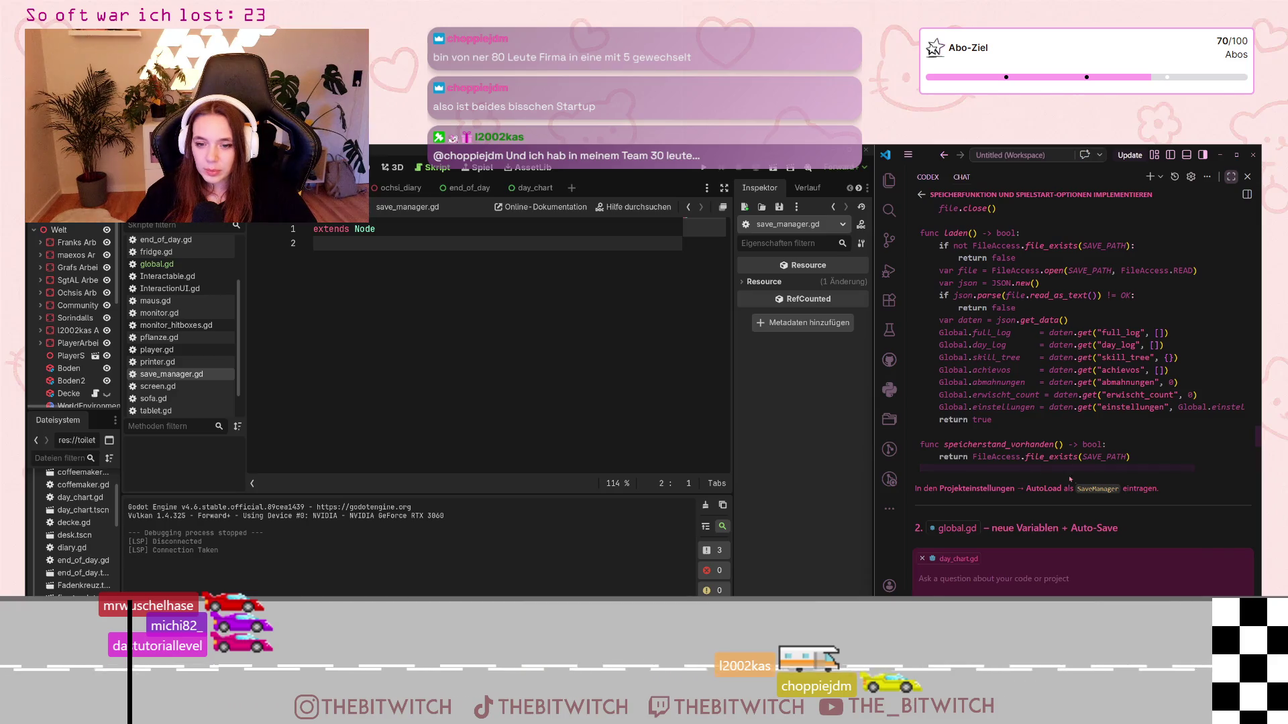
left_click(75, 167)
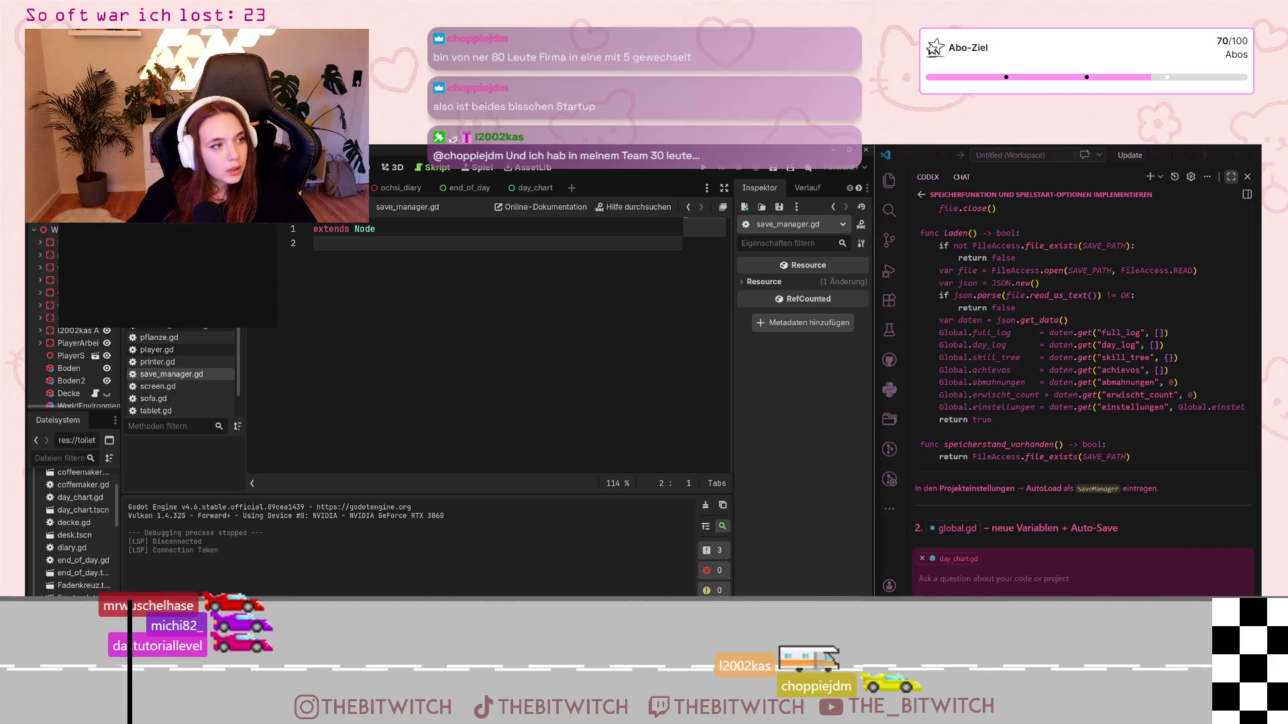
left_click(94, 202)
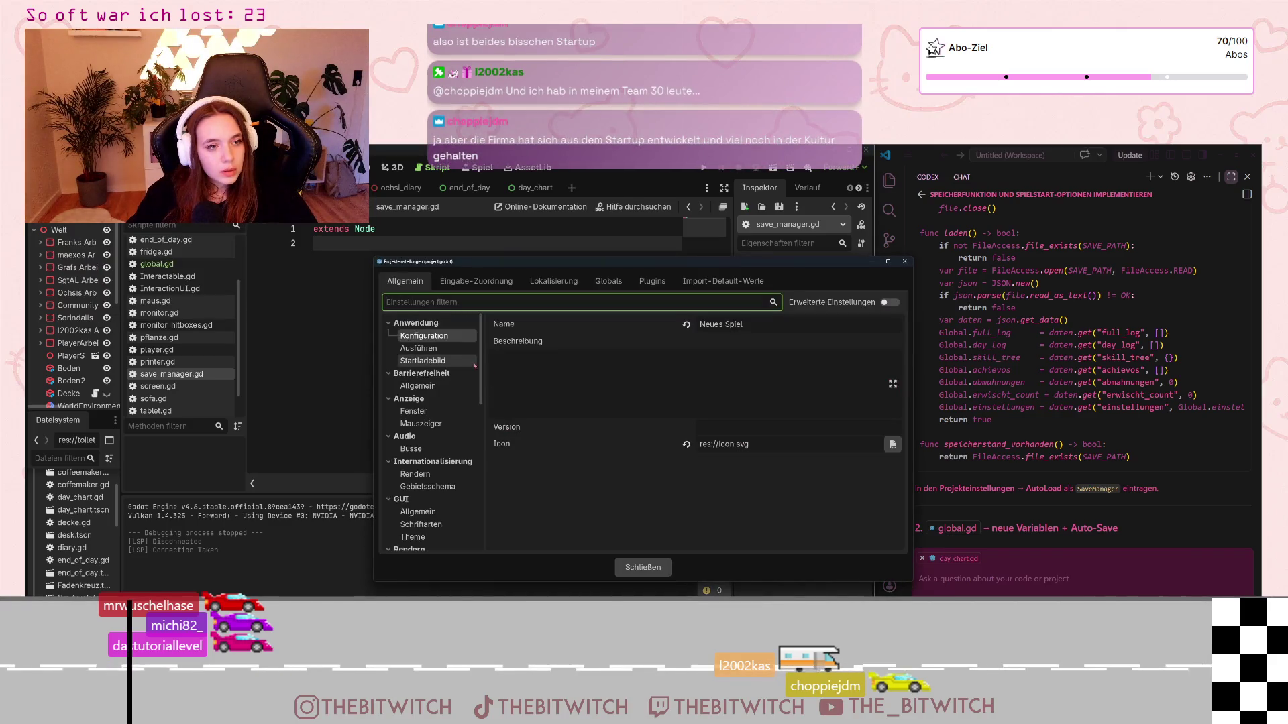
Step: Add save_manager.gd as the SaveManager autoload under Globals, then close project settings
scroll(437, 439, "down", 3)
scroll(437, 440, "down", 5)
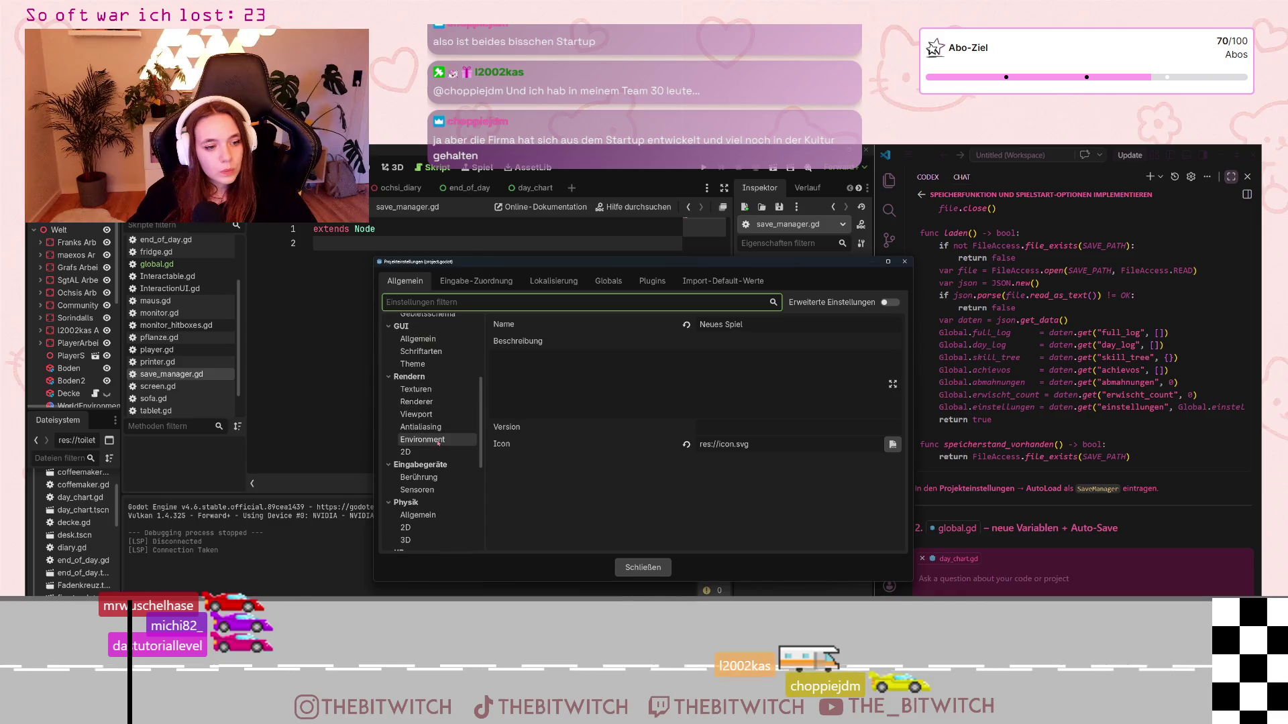
scroll(441, 446, "up", 10)
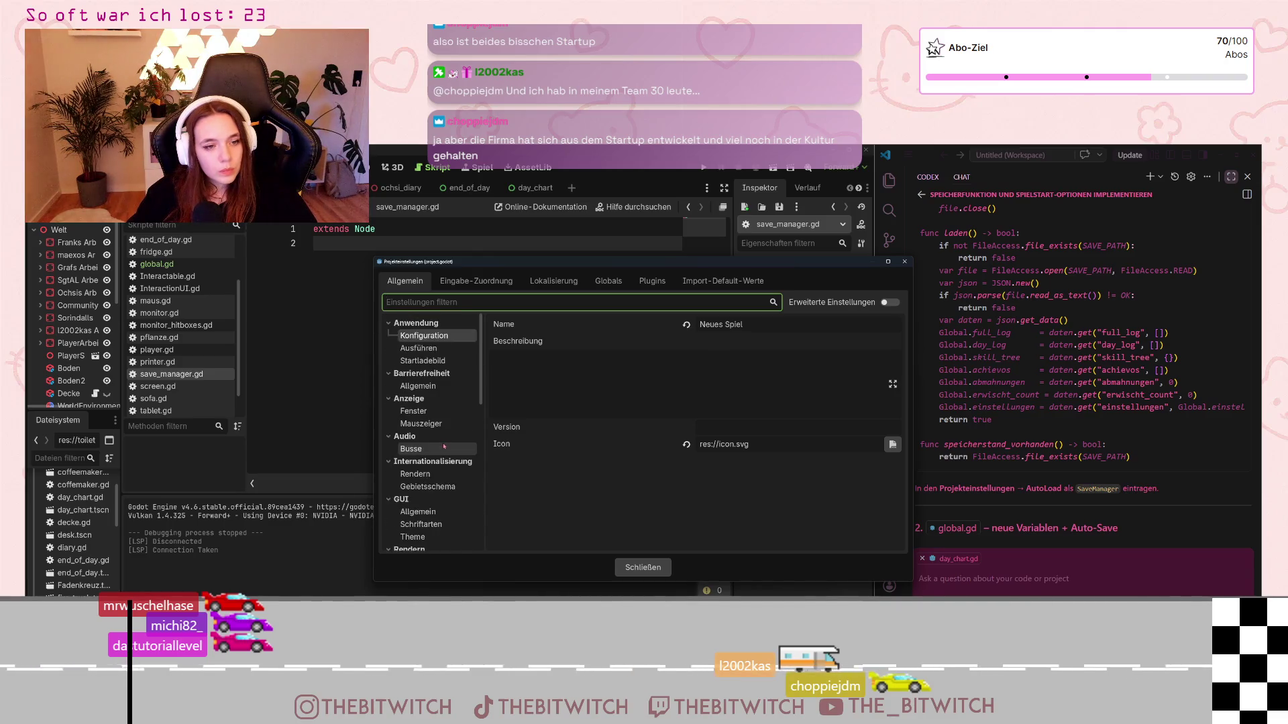
left_click(605, 282)
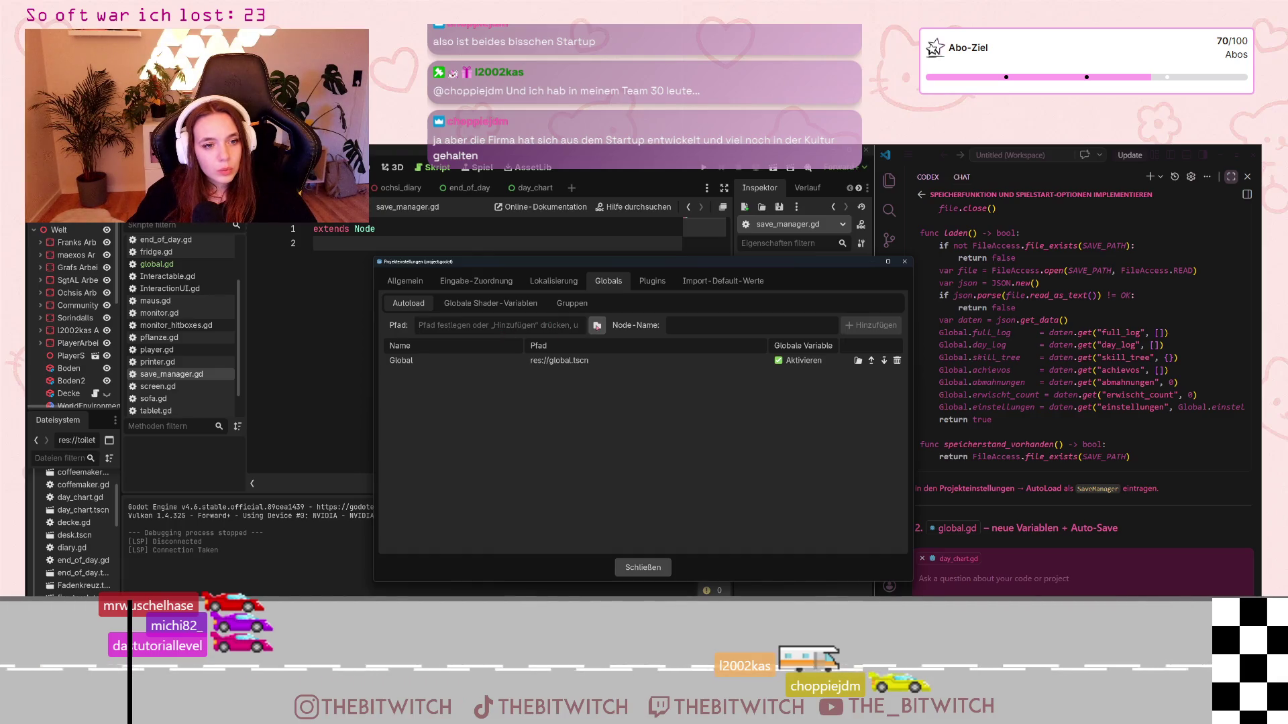
left_click(596, 325)
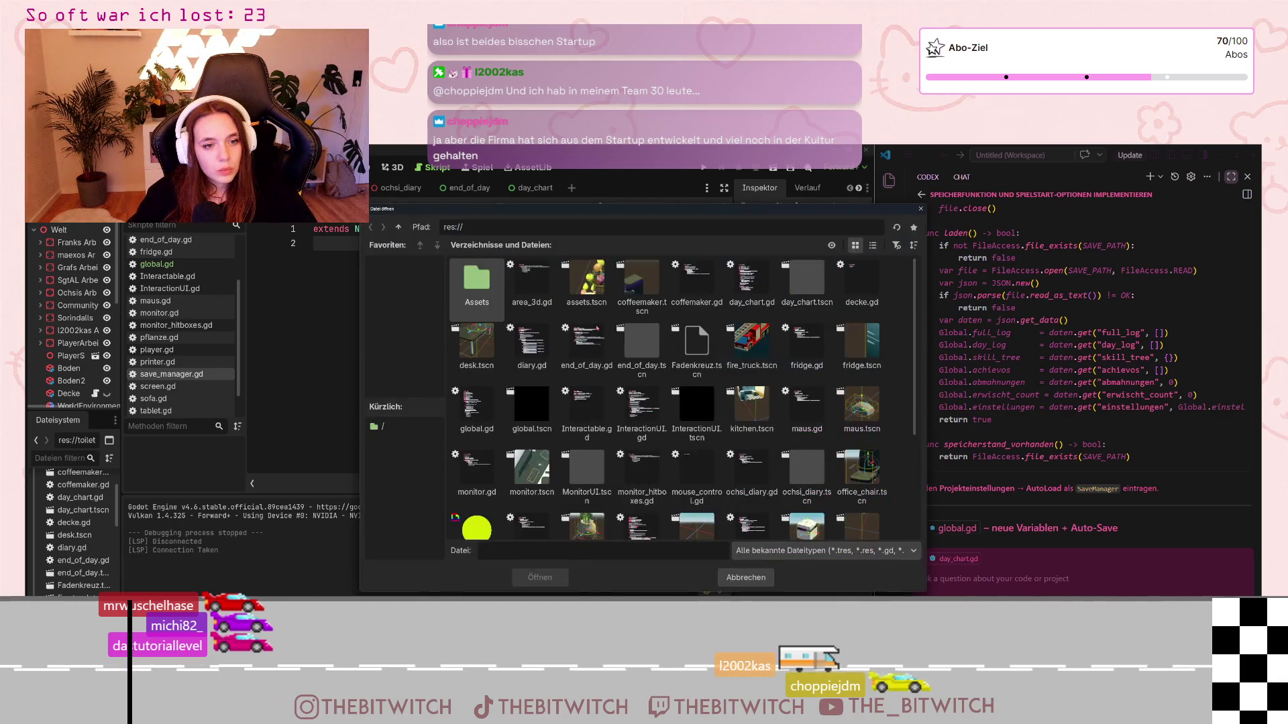
scroll(590, 333, "down", 2)
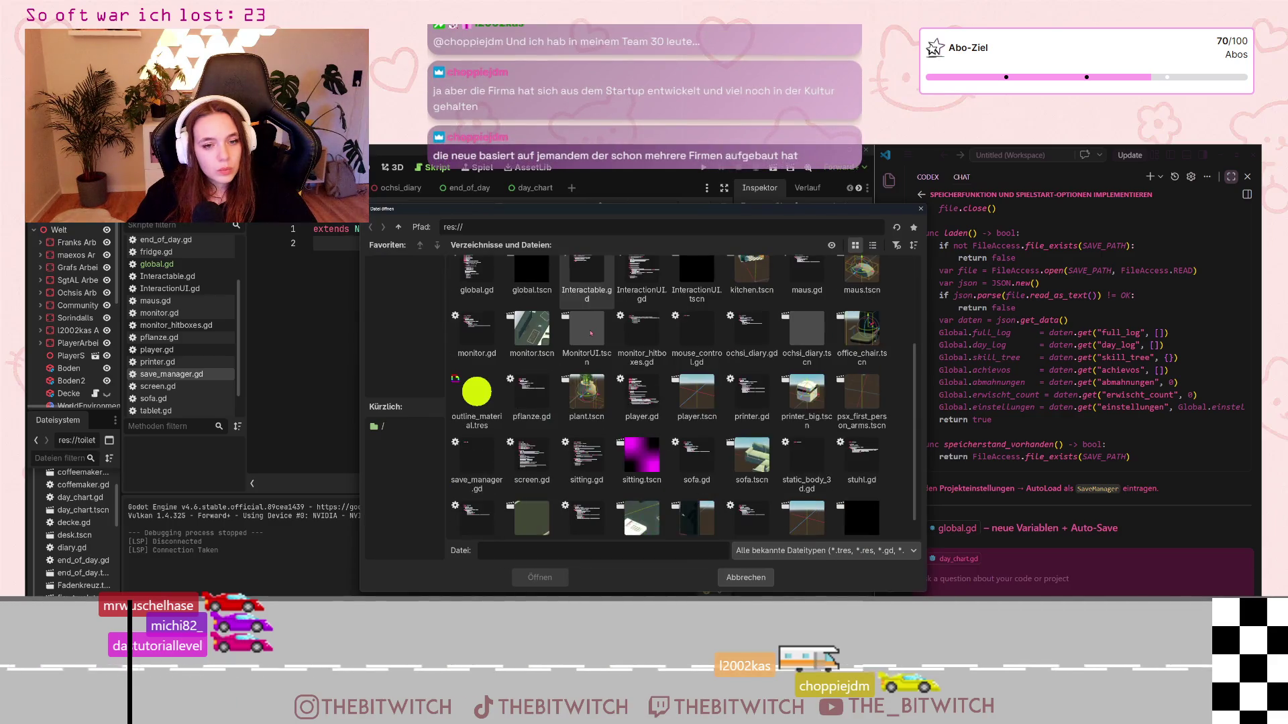
scroll(589, 335, "down", 1)
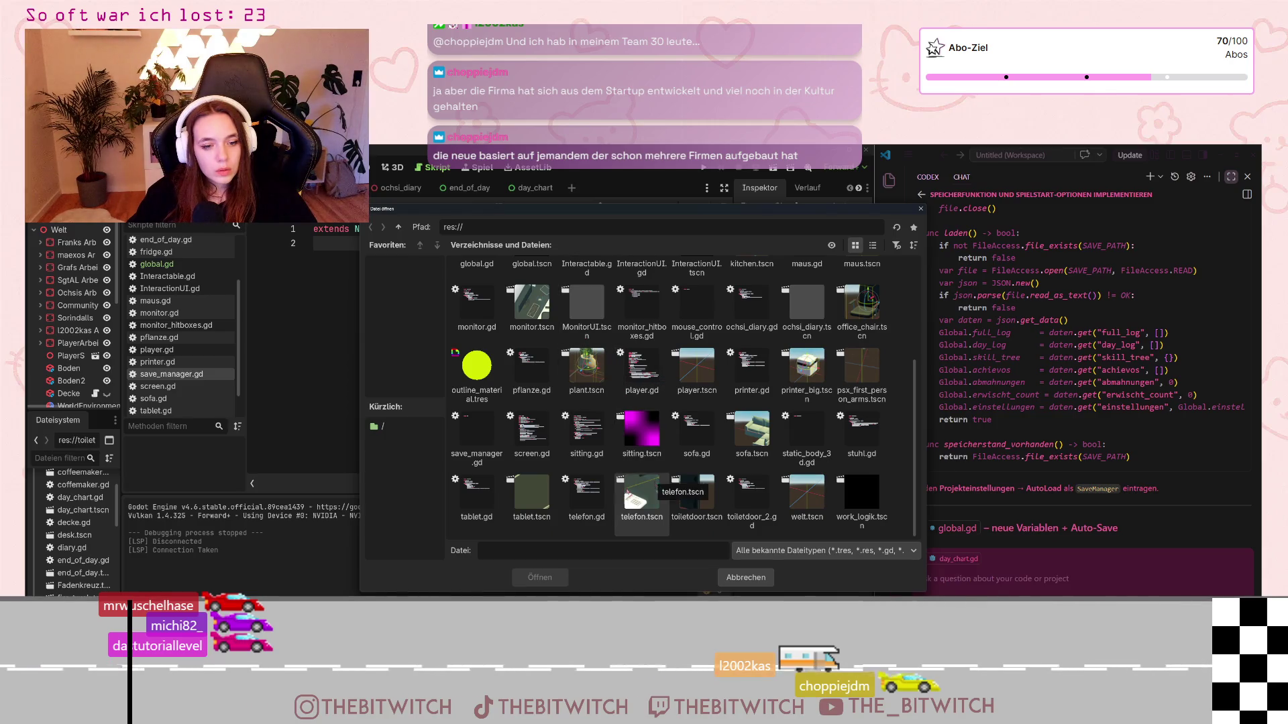
left_click(477, 433)
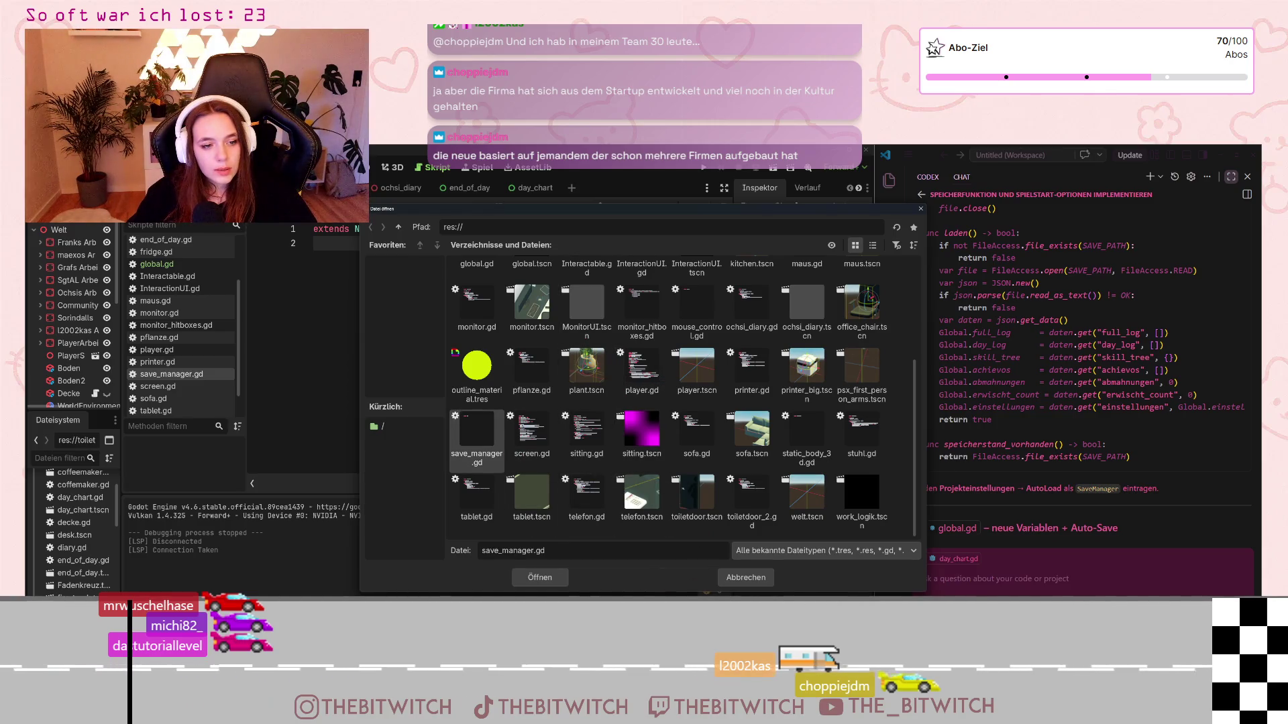
left_click(531, 578)
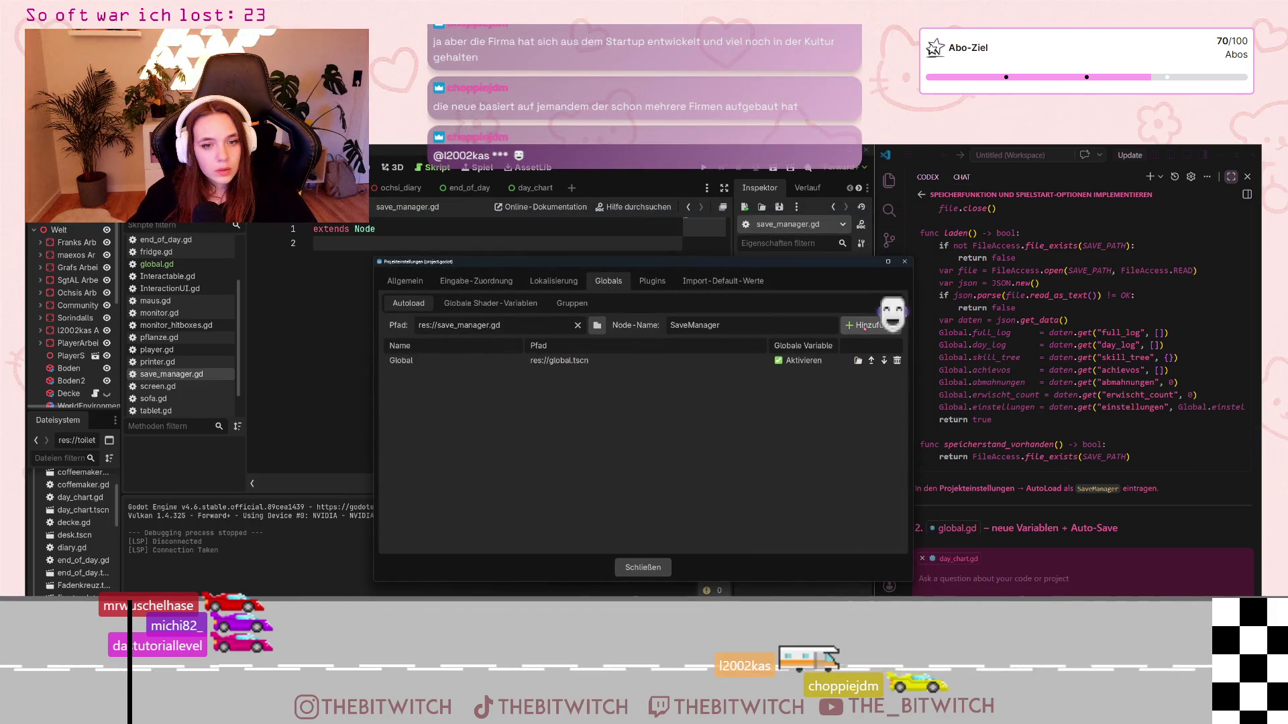
key("Return")
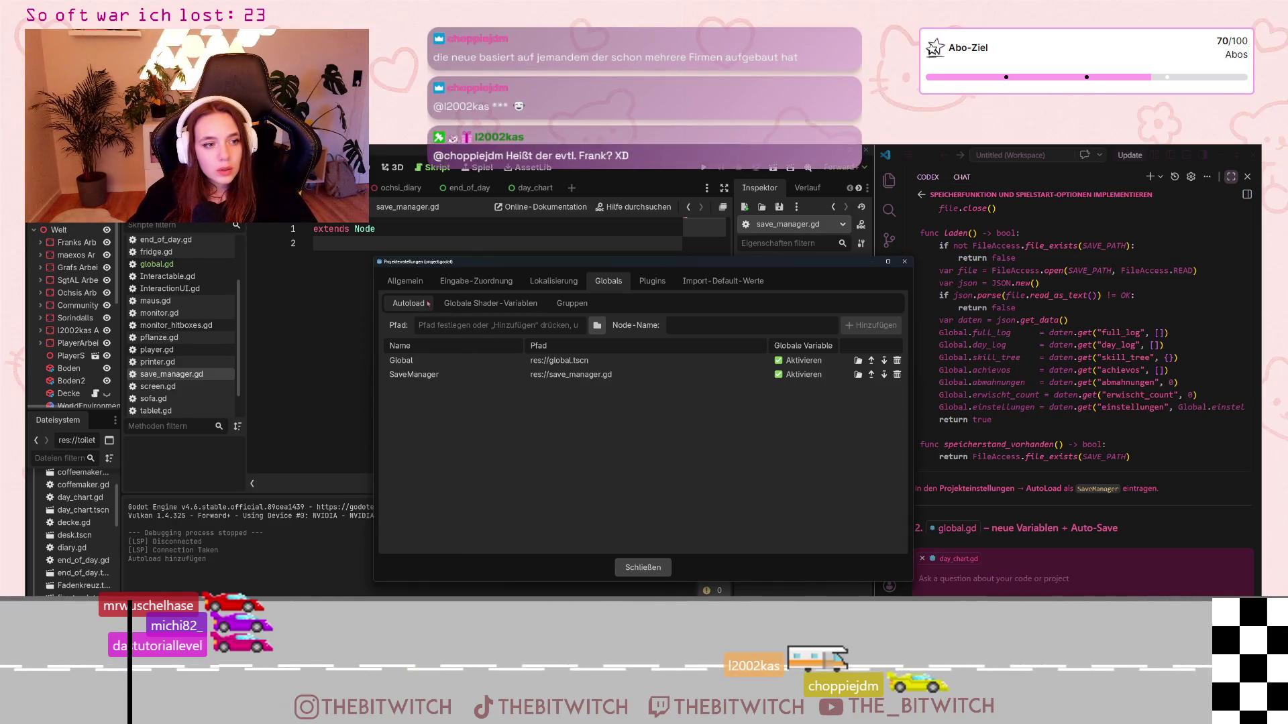
left_click(633, 569)
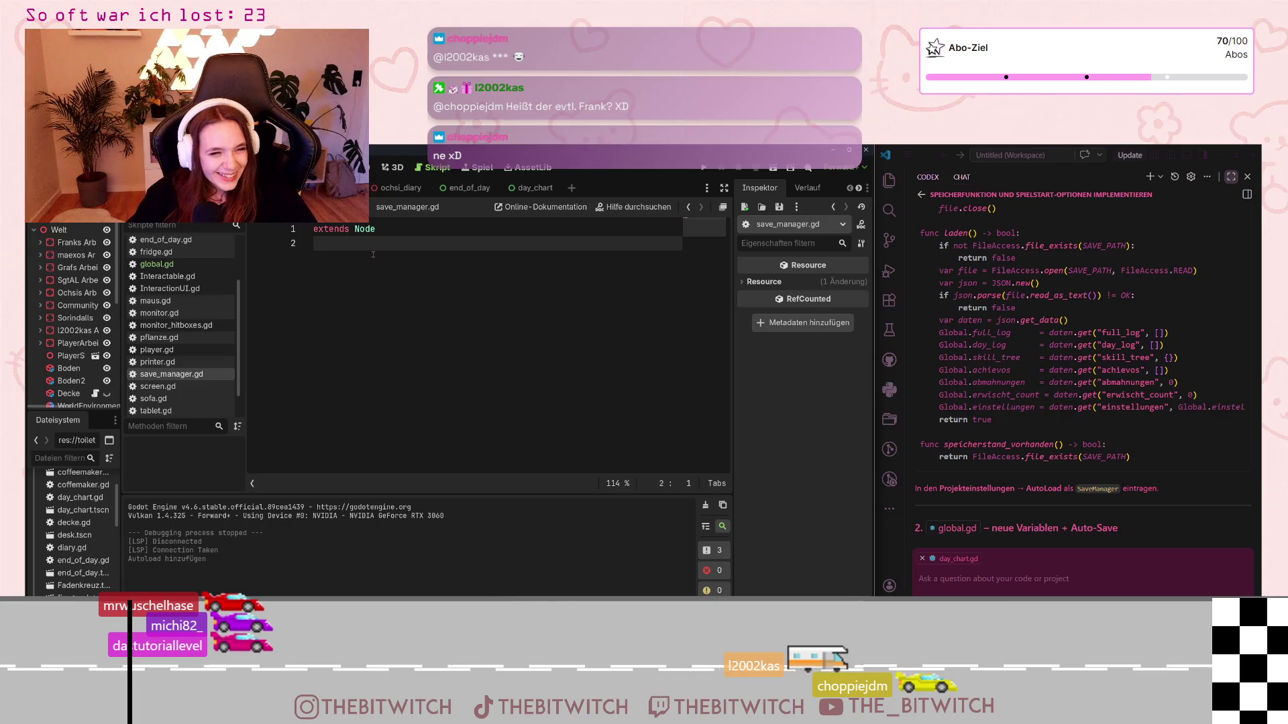
Step: Add line 3 below 'extends Node' in save_manager.gd and begin typing 'const Save_'
key("Return")
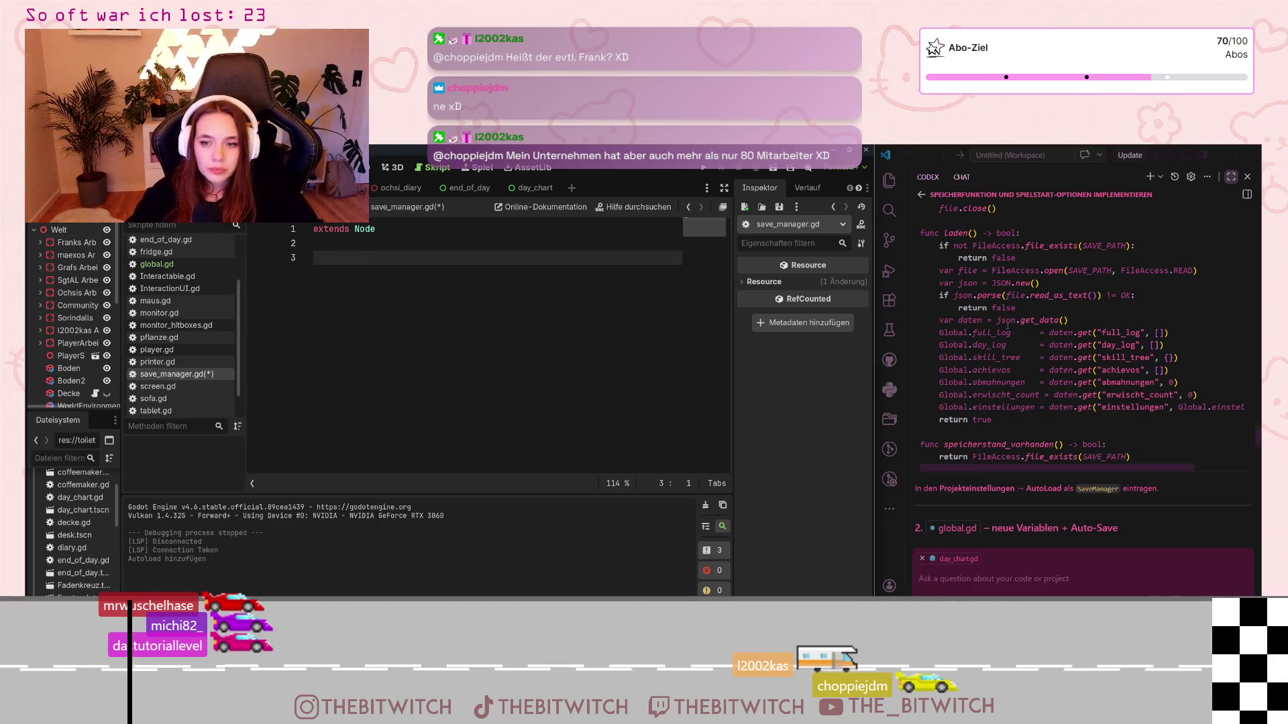
scroll(999, 330, "up", 4)
scroll(999, 330, "up", 4)
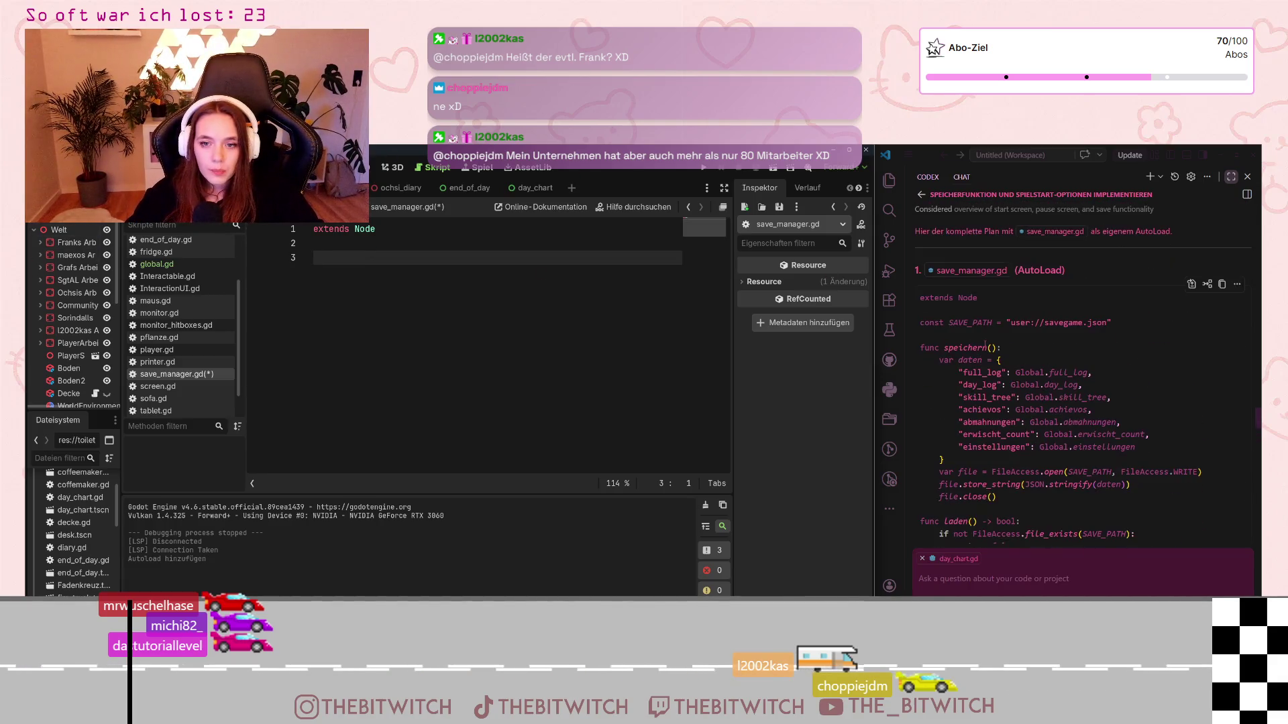
left_click(334, 260)
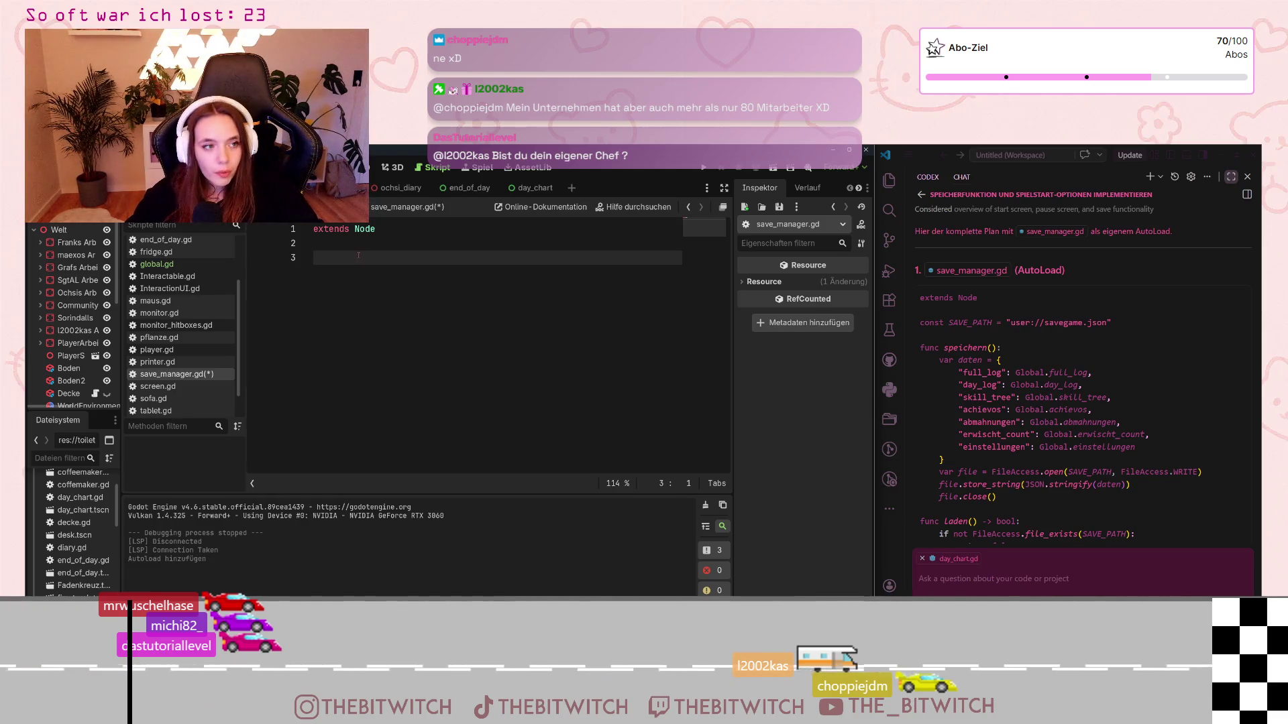
type("cons")
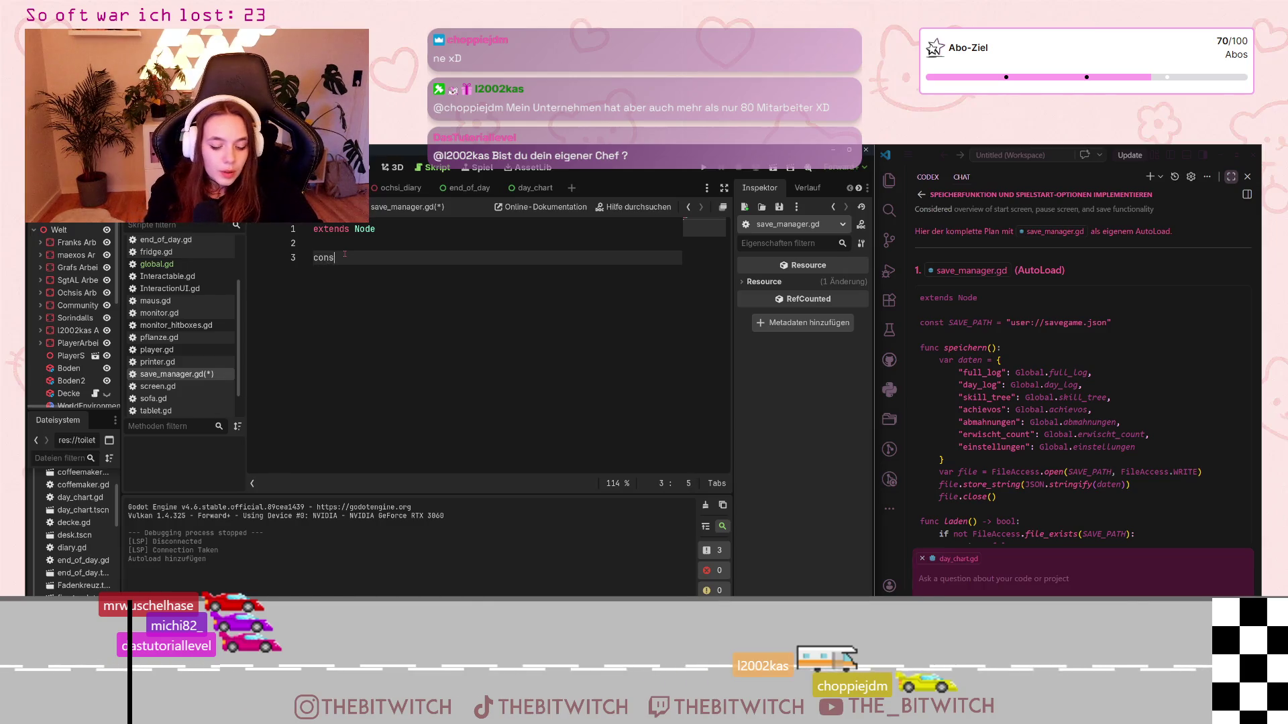
type("t Sav")
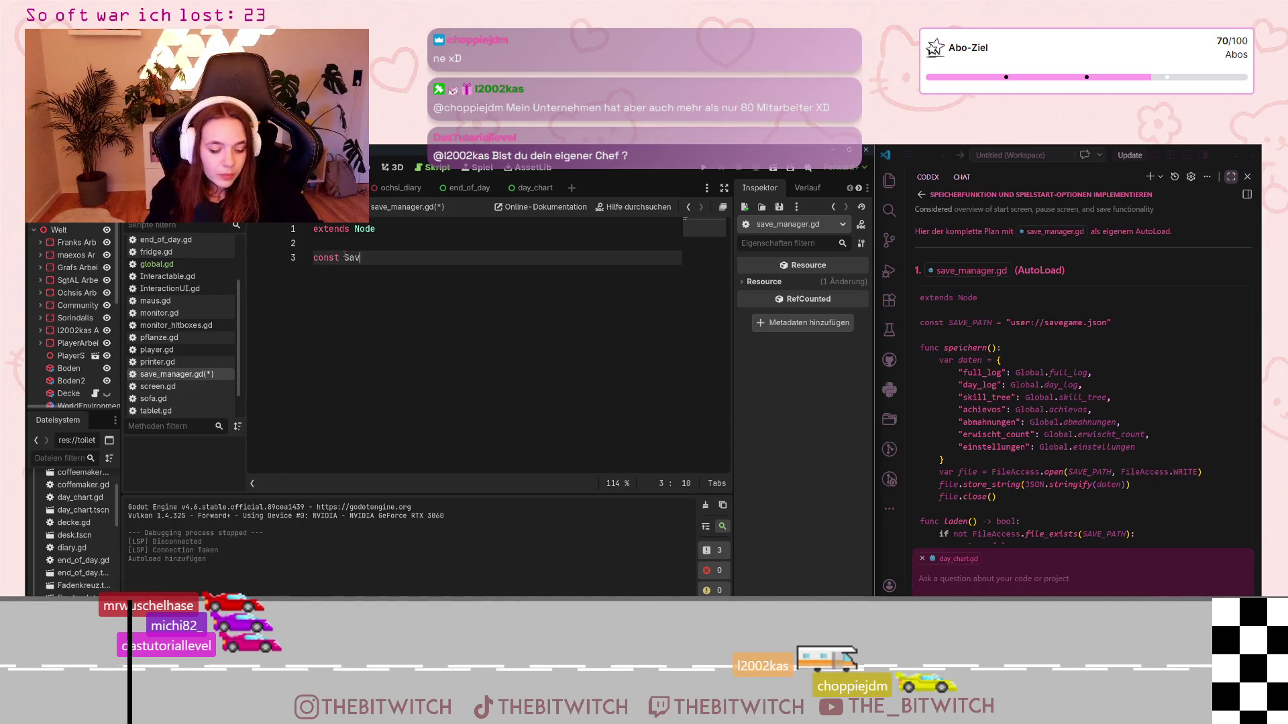
type("e_")
Step: Define SAVE_PATH = "user://savegame.json" and start func save() with a var data dictionary
key("BackSpace")
key("BackSpace")
key("BackSpace")
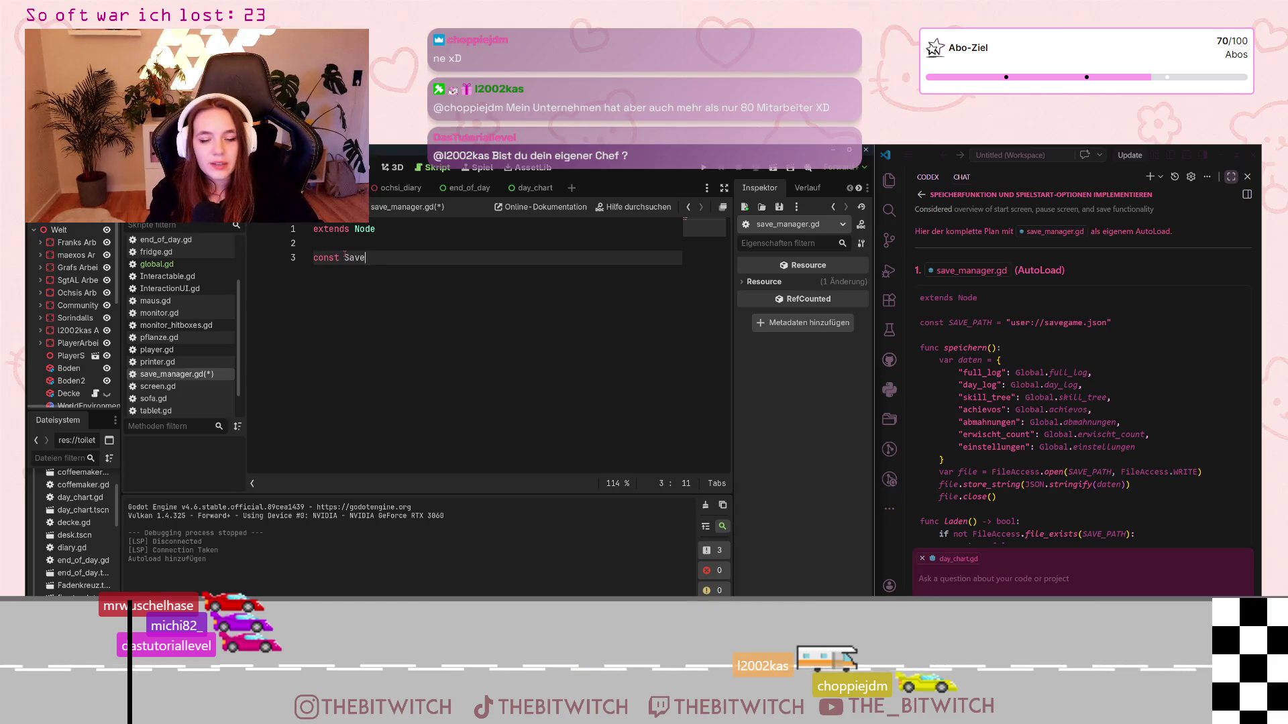
type("AVE")
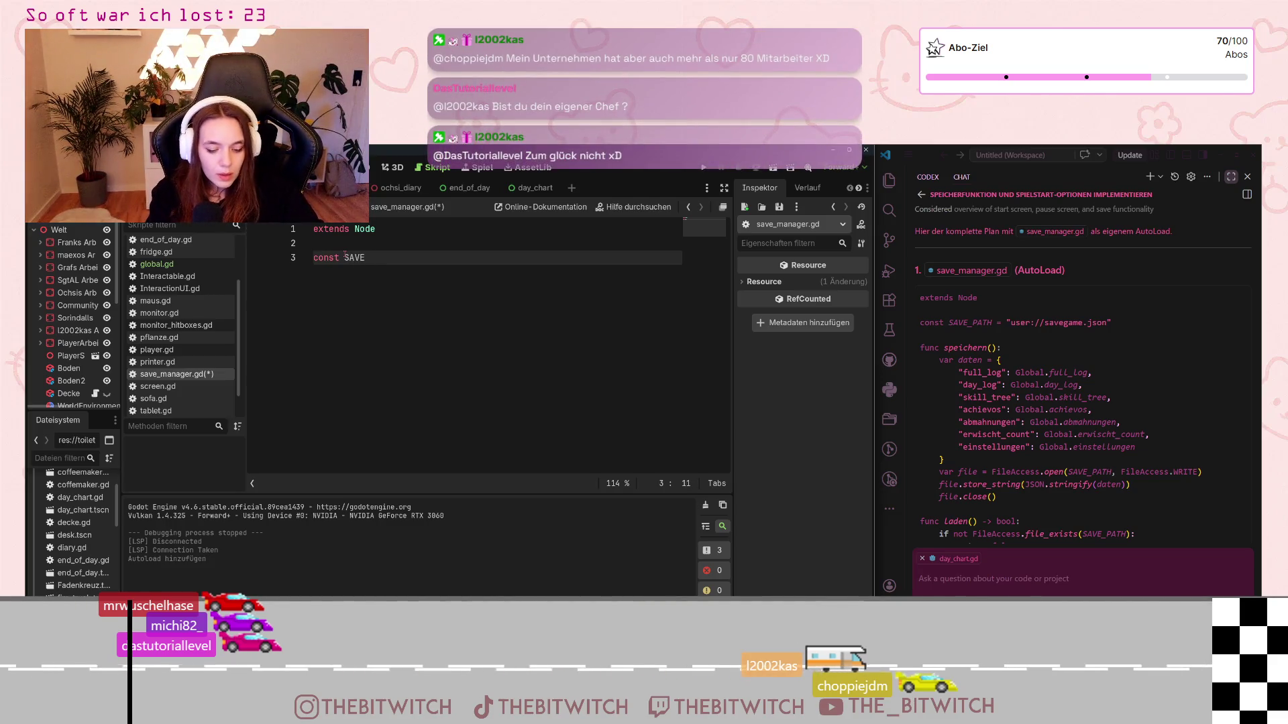
type("_PATH ")
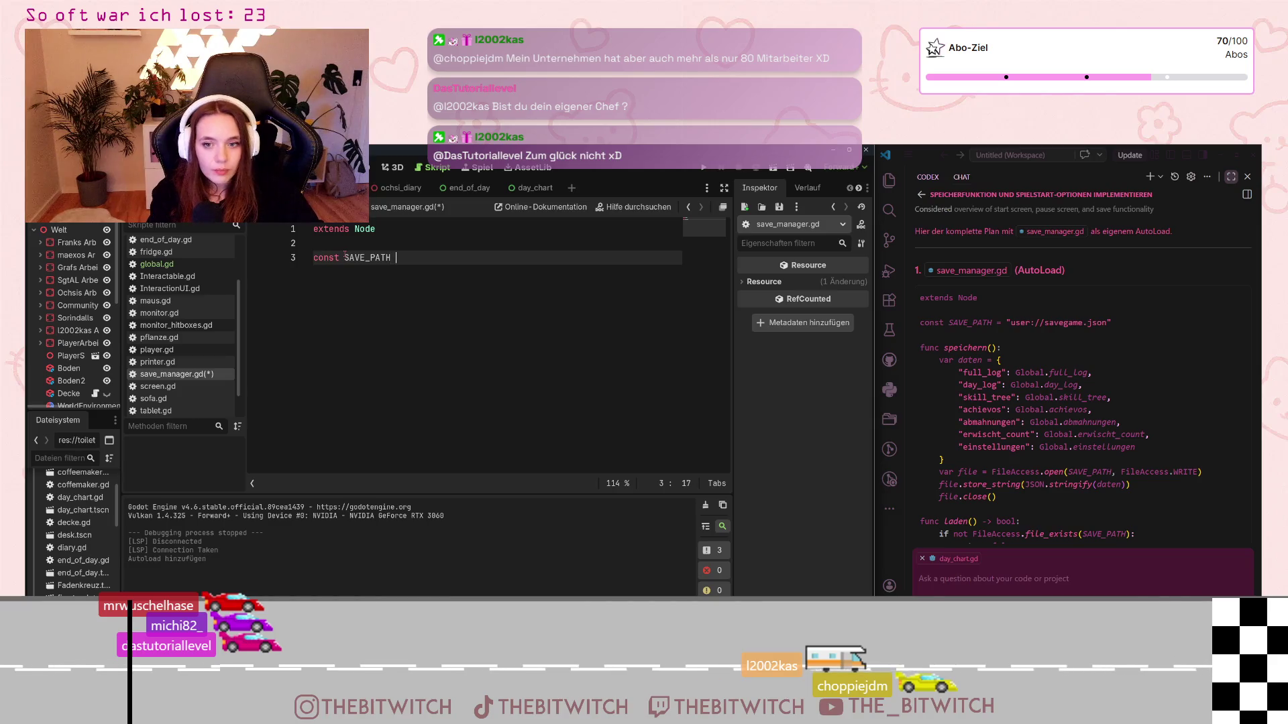
type("= \"use")
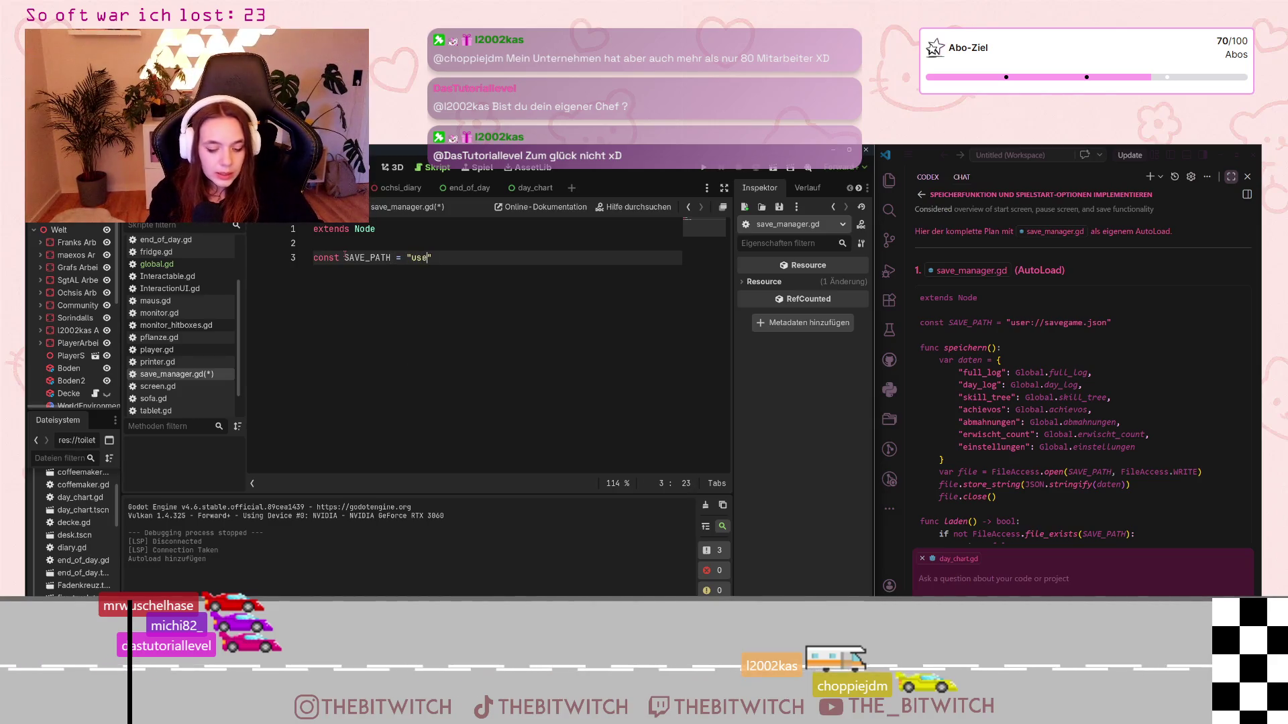
type("r://")
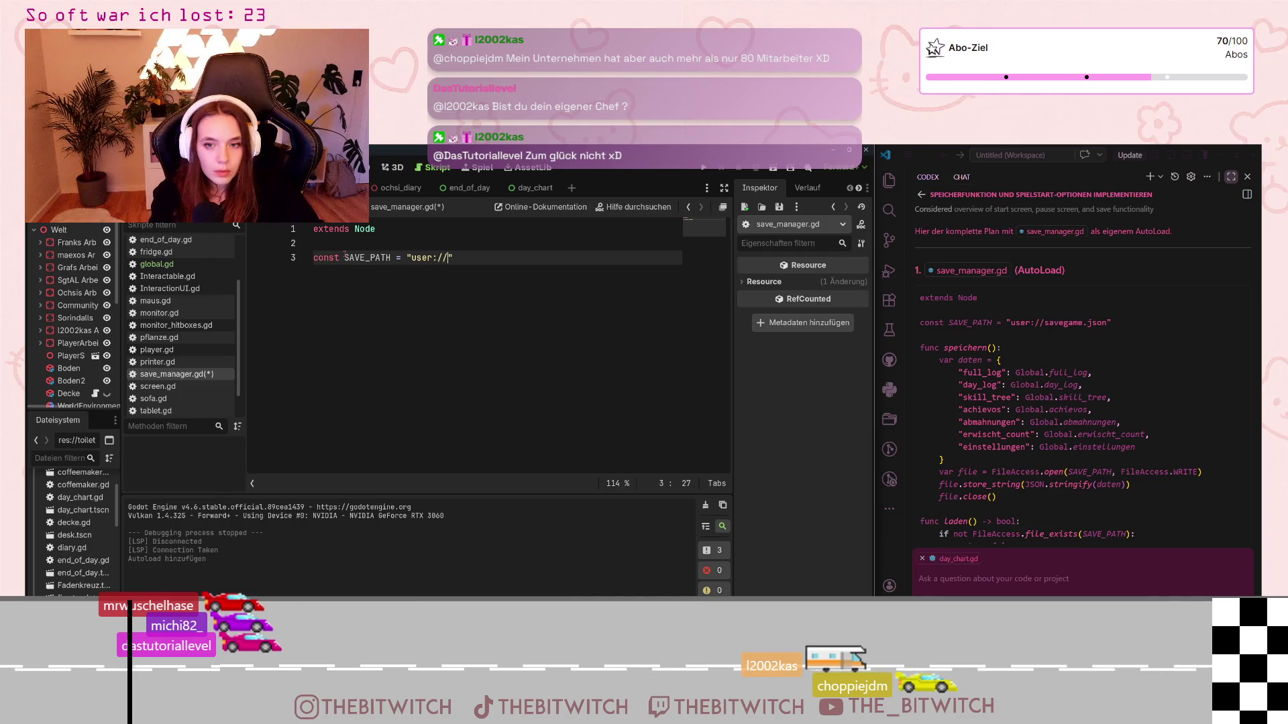
type("savegame")
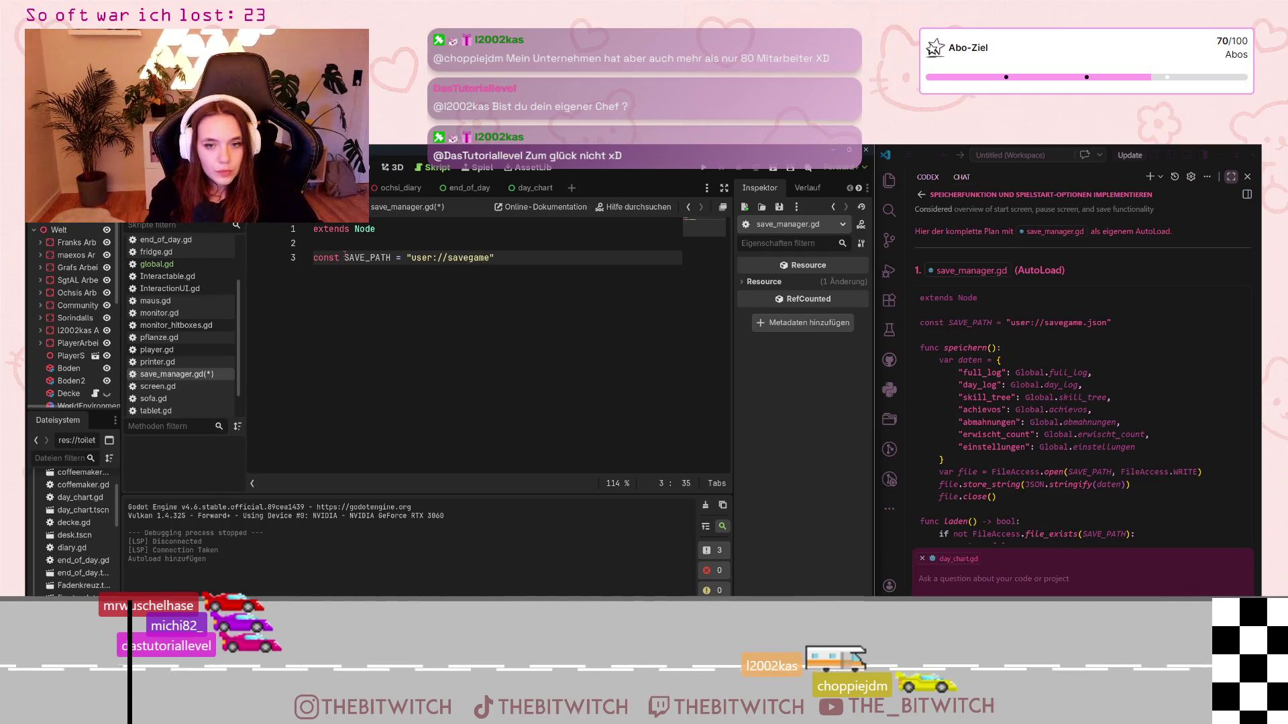
type(".json")
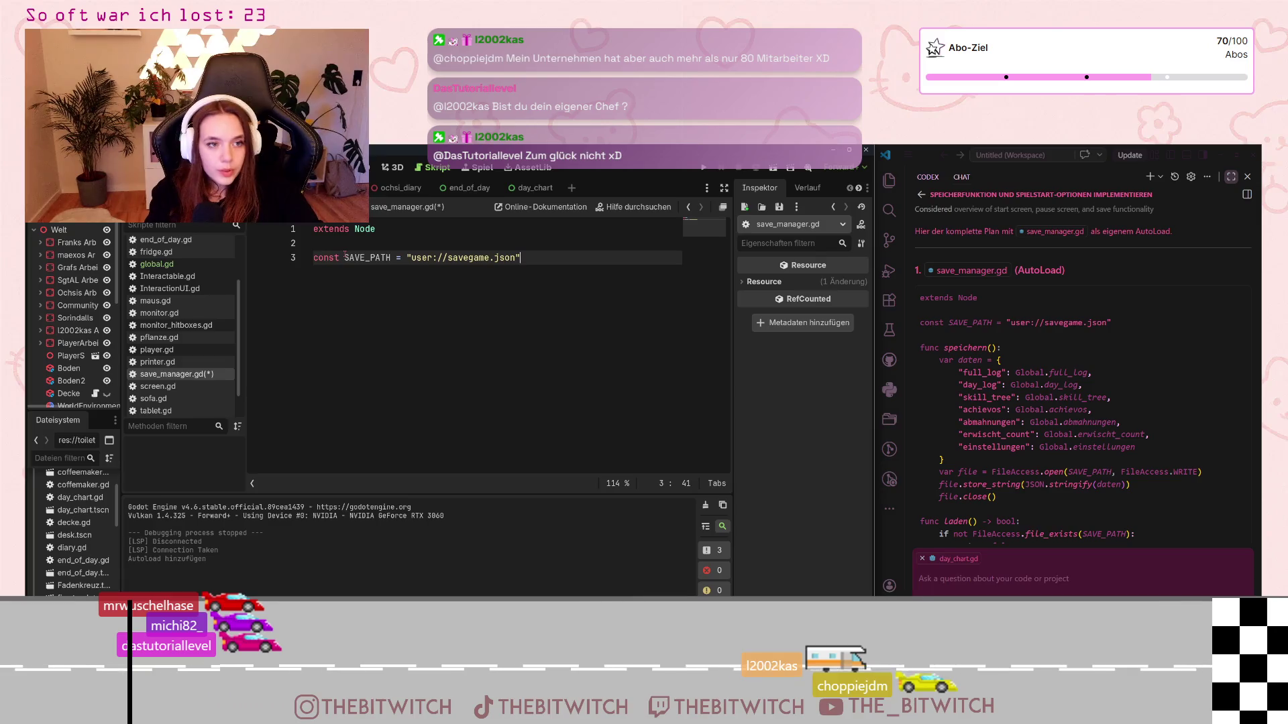
key("Return")
key("Return")
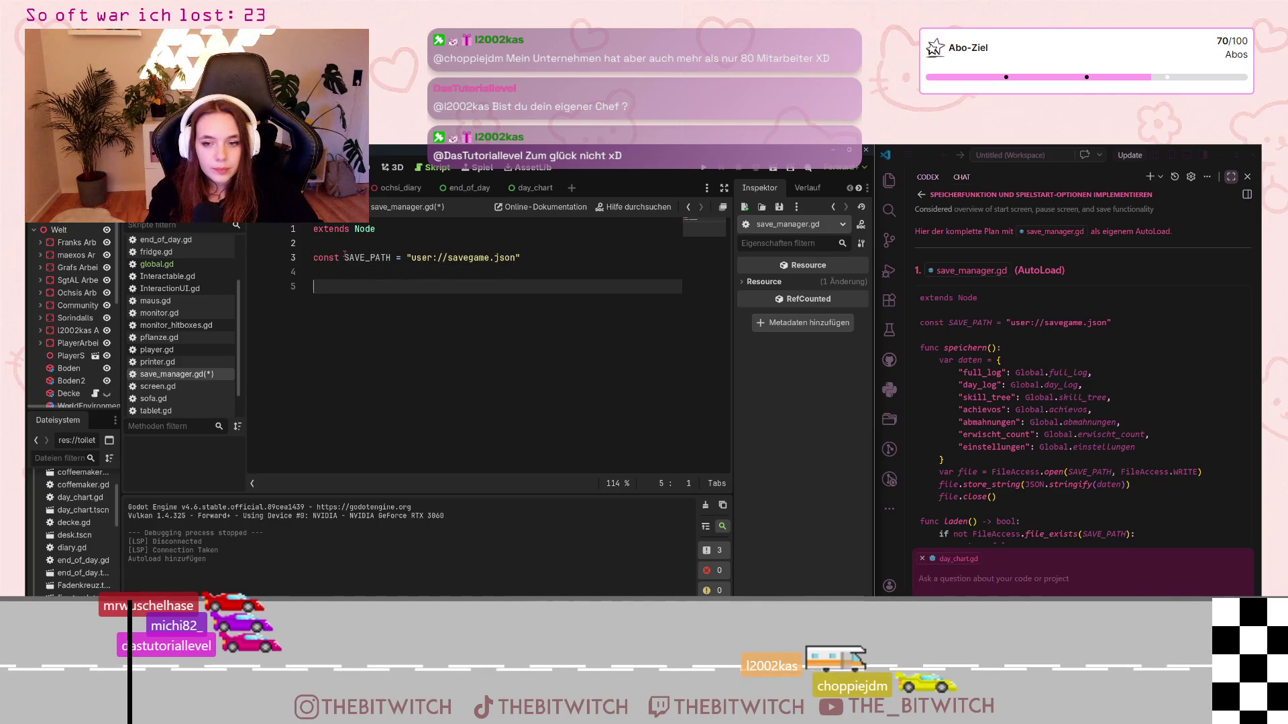
type("func ")
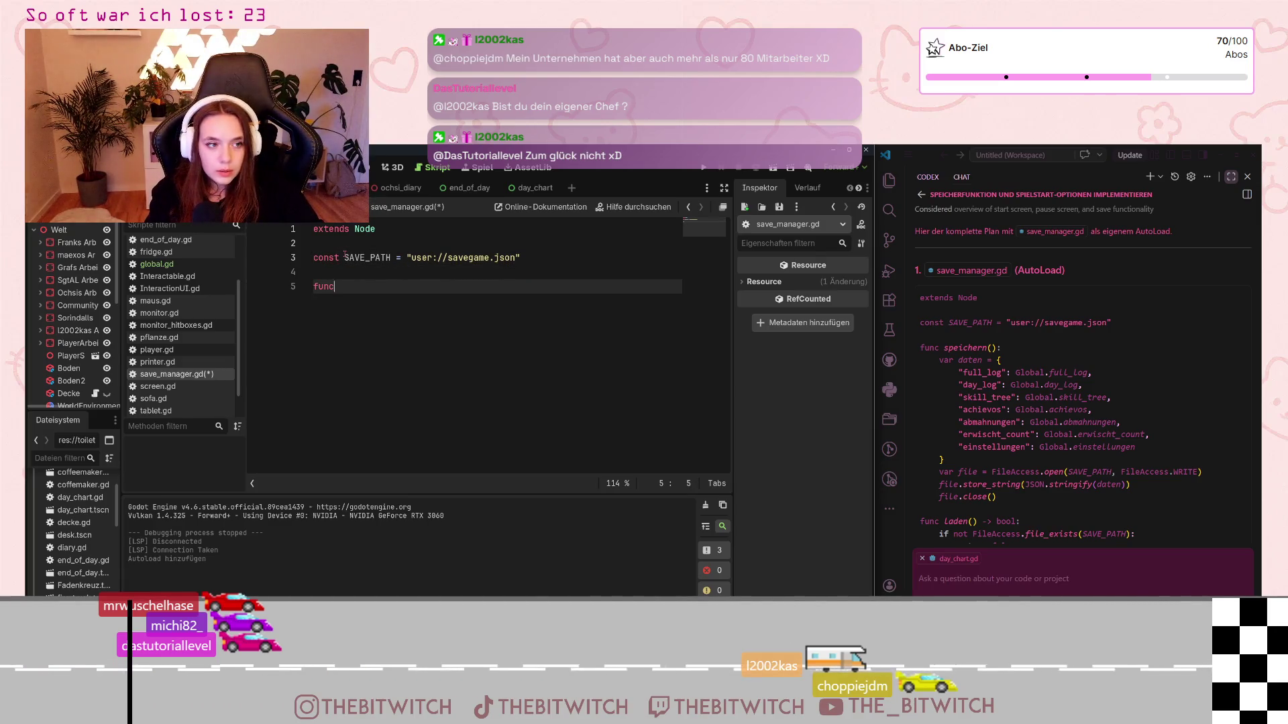
type("speichern")
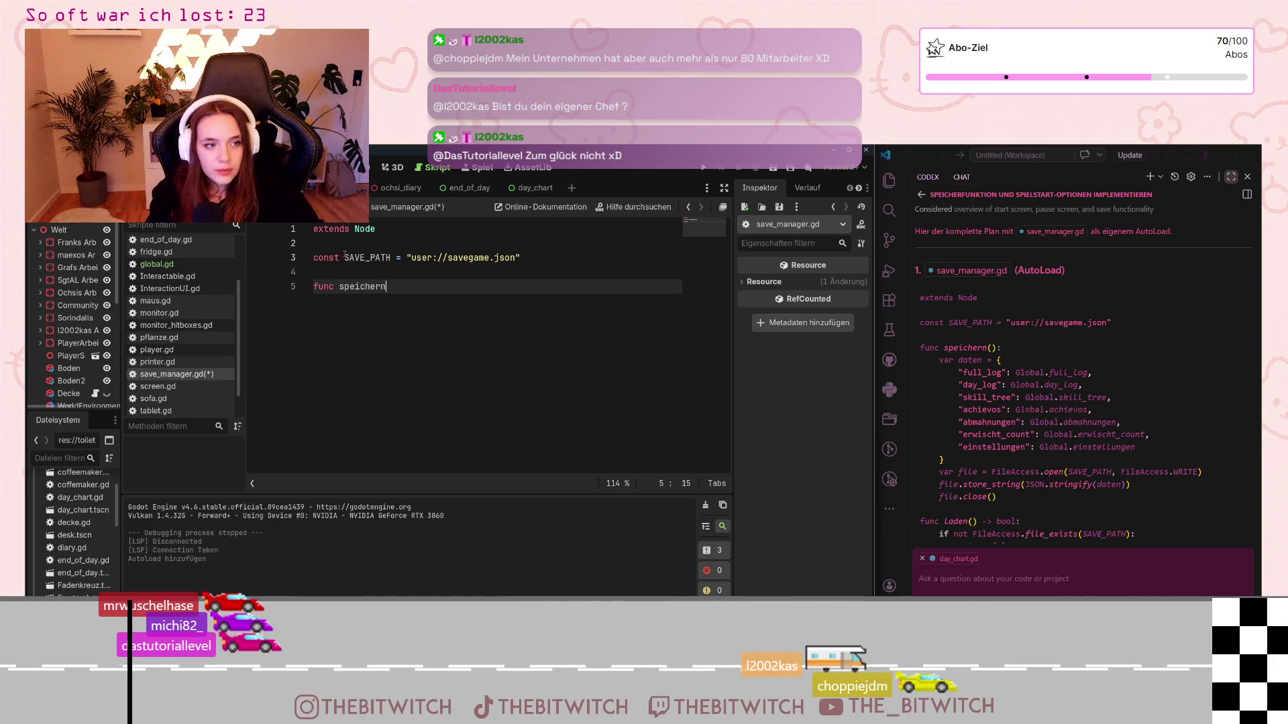
key("BackSpace")
key("BackSpace")
key("BackSpace")
type("ave")
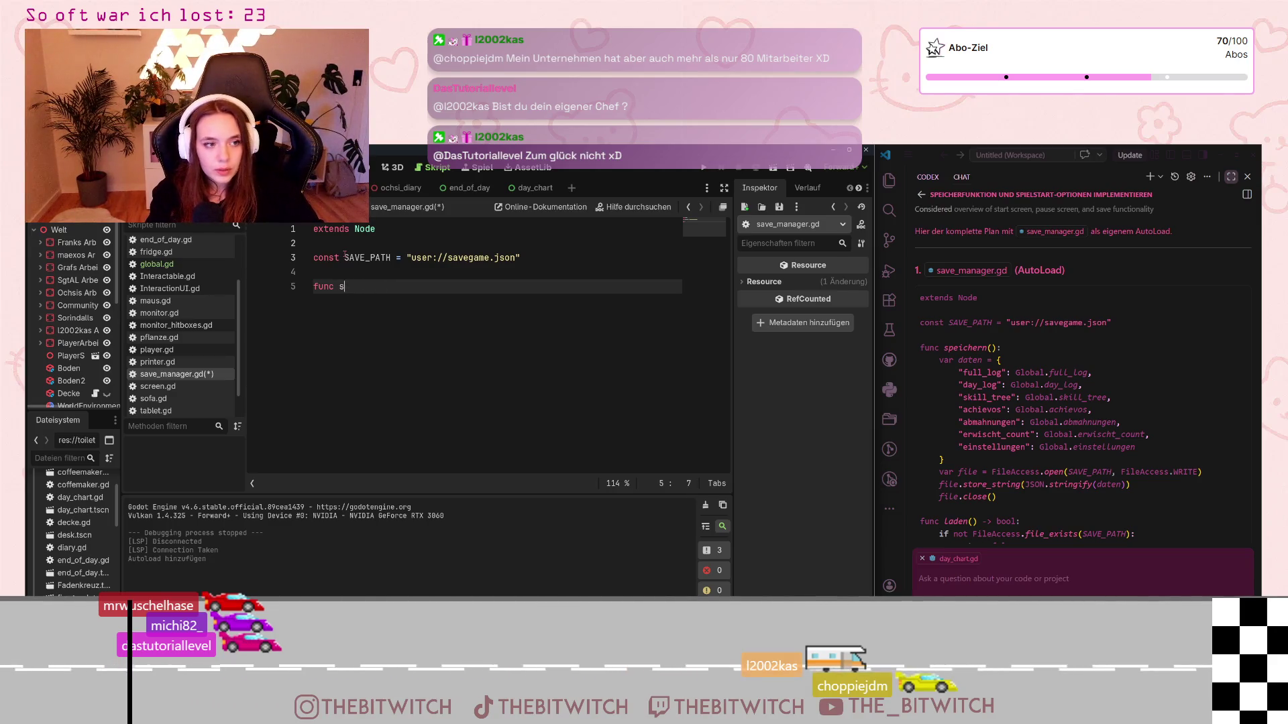
key("BackSpace")
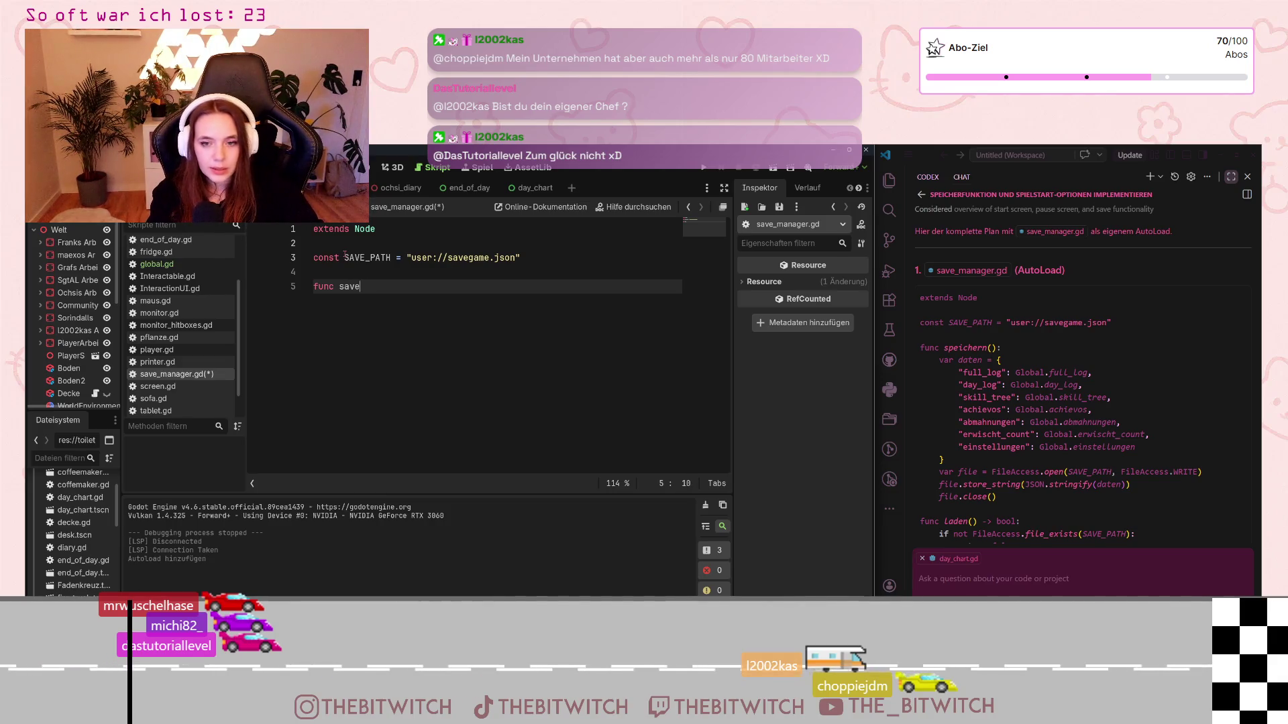
type(":")
key("Return")
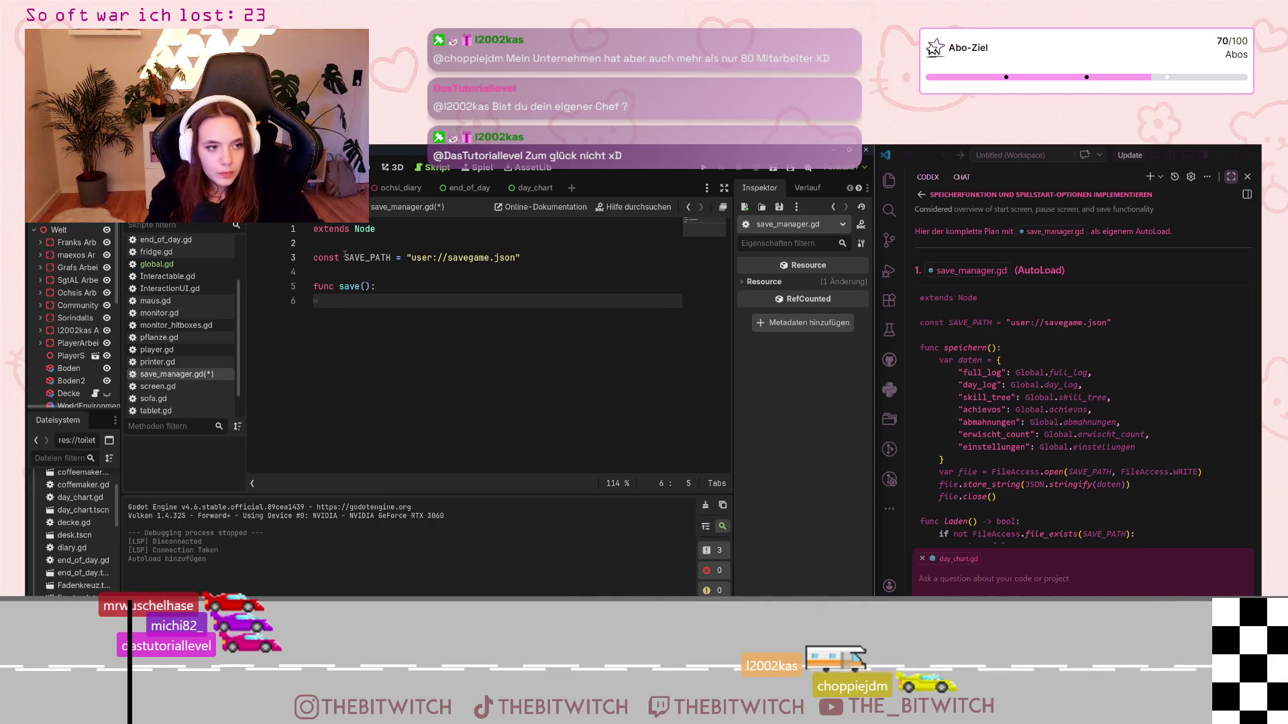
type("var ")
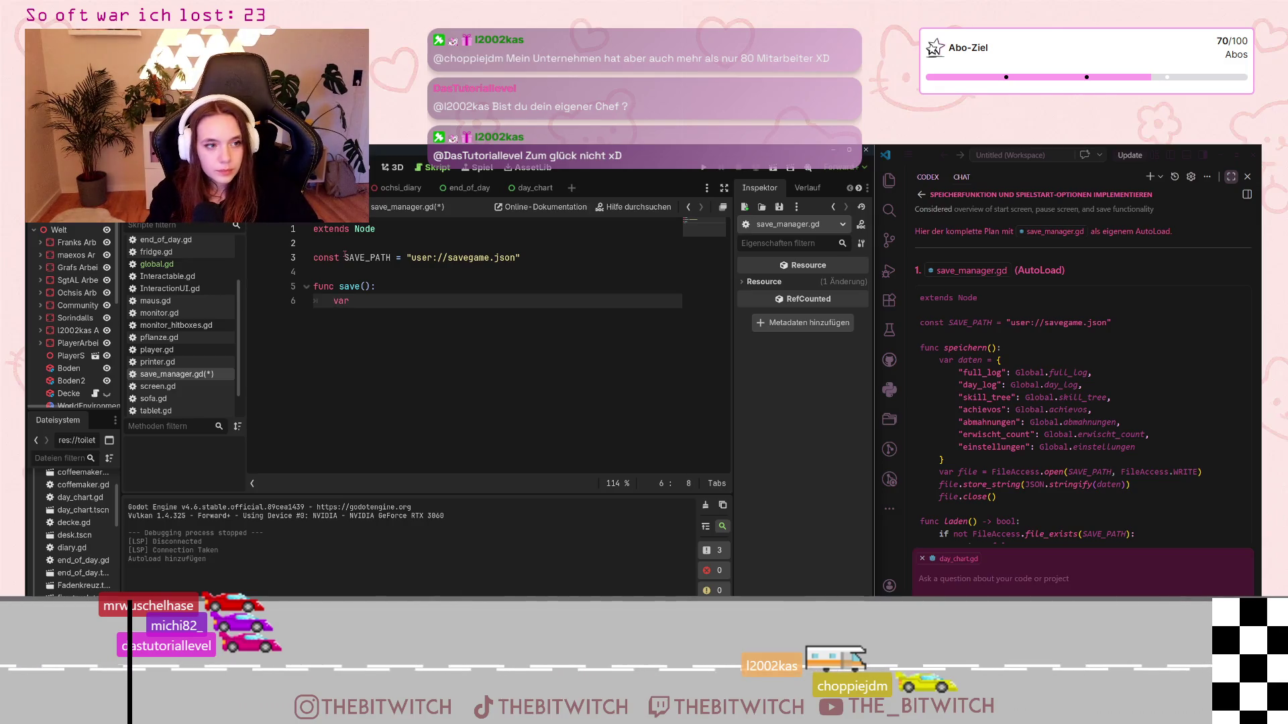
type("data")
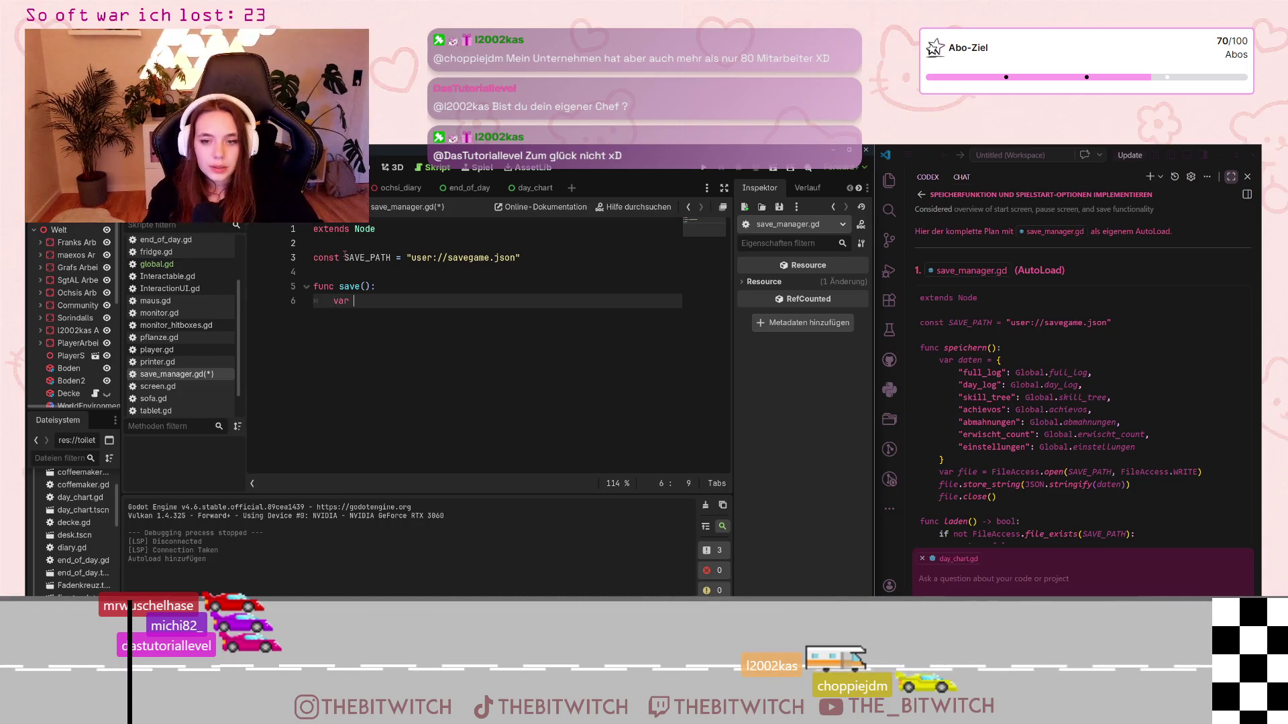
type(" = ")
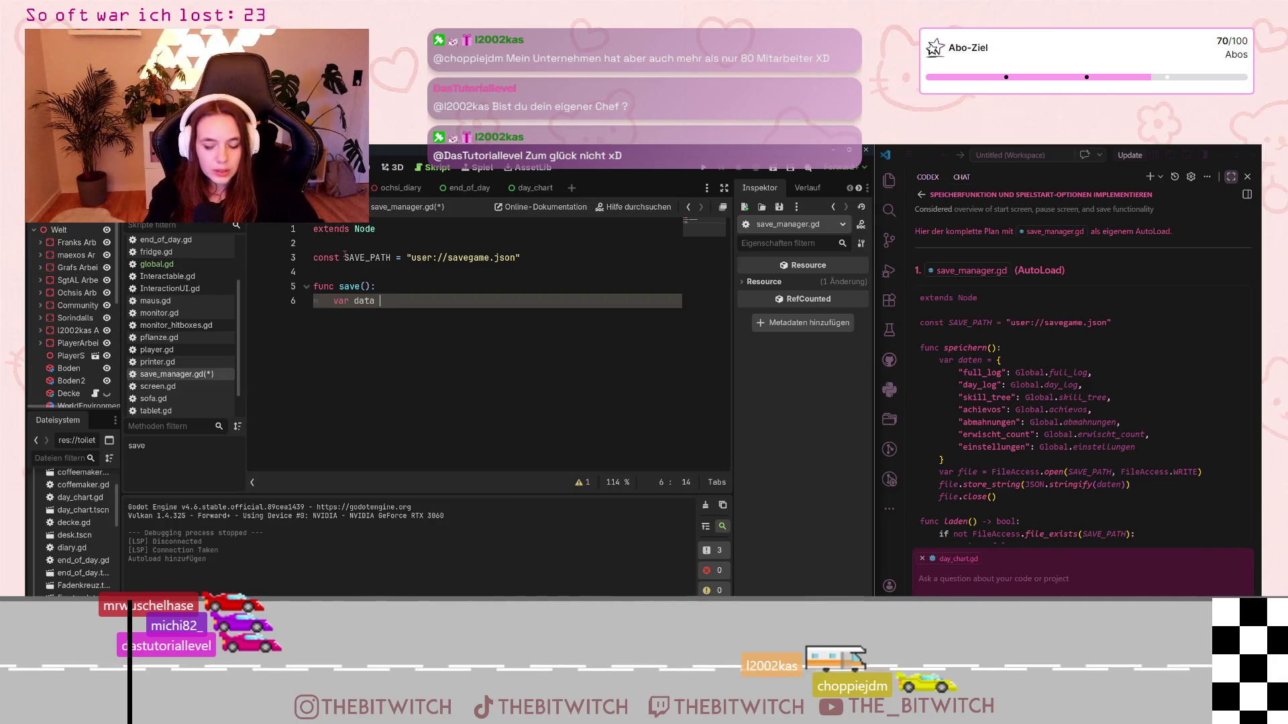
type("{")
key("Escape")
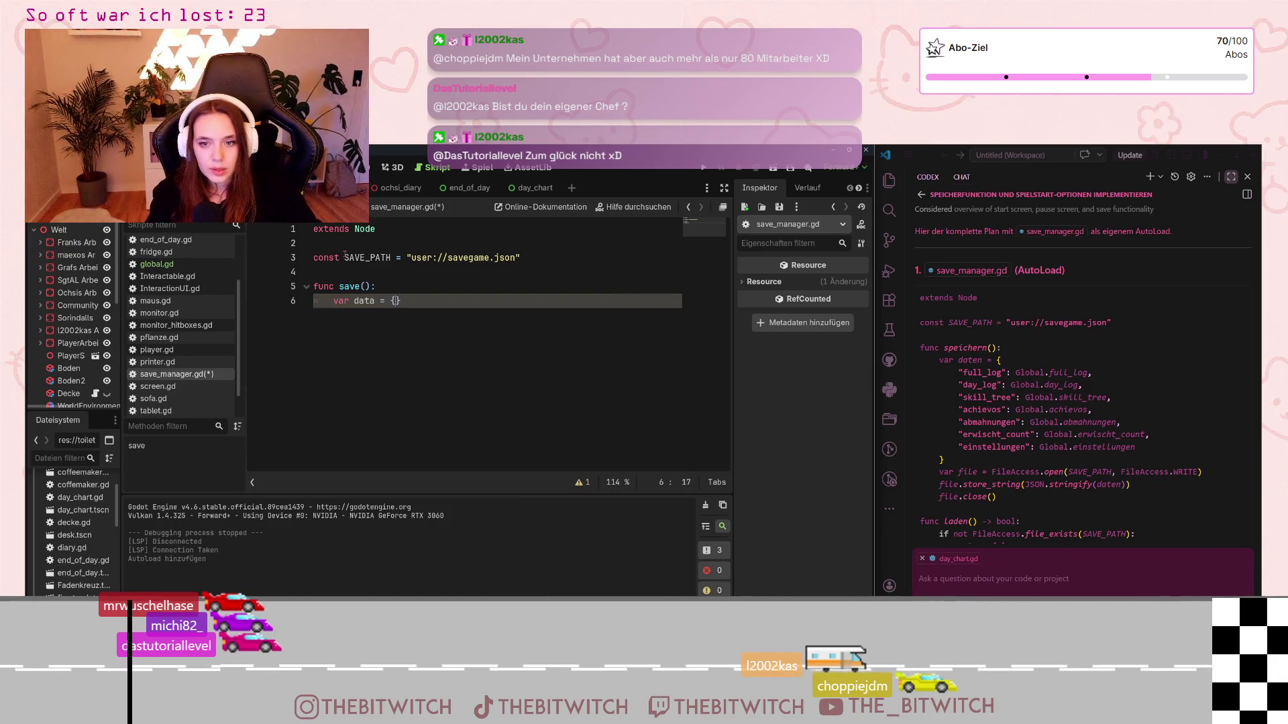
key("Return")
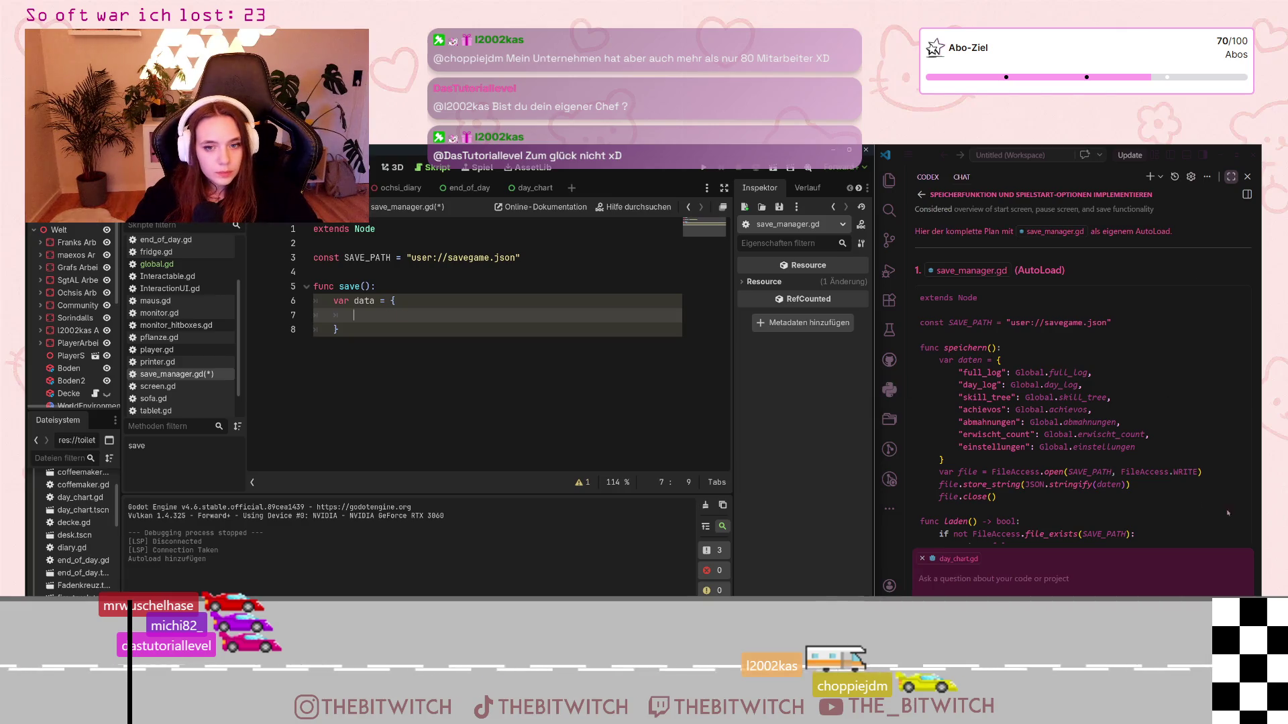
Step: Paste the seven Global fields from the AI plan into the data dictionary
mouse_move(1139, 451)
left_mouse_down()
mouse_move(972, 396)
mouse_move(959, 372)
left_mouse_up()
key("ctrl+c")
left_click(377, 313)
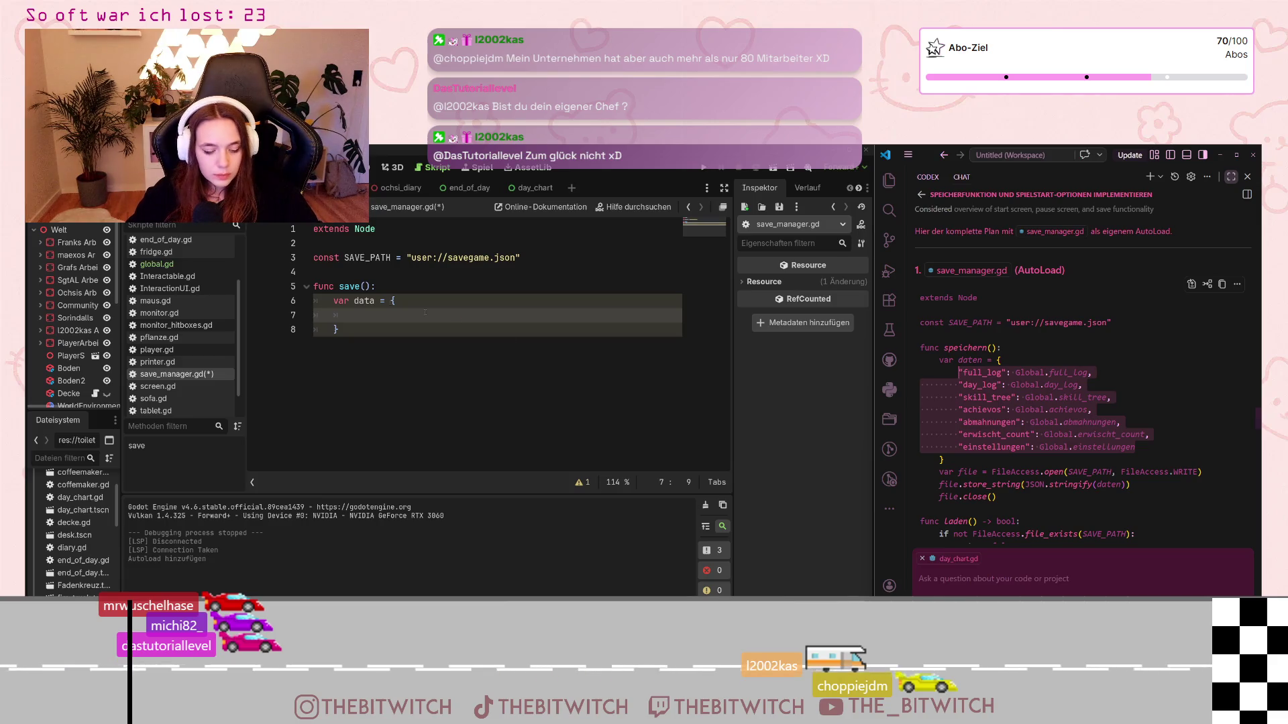
key("ctrl+v")
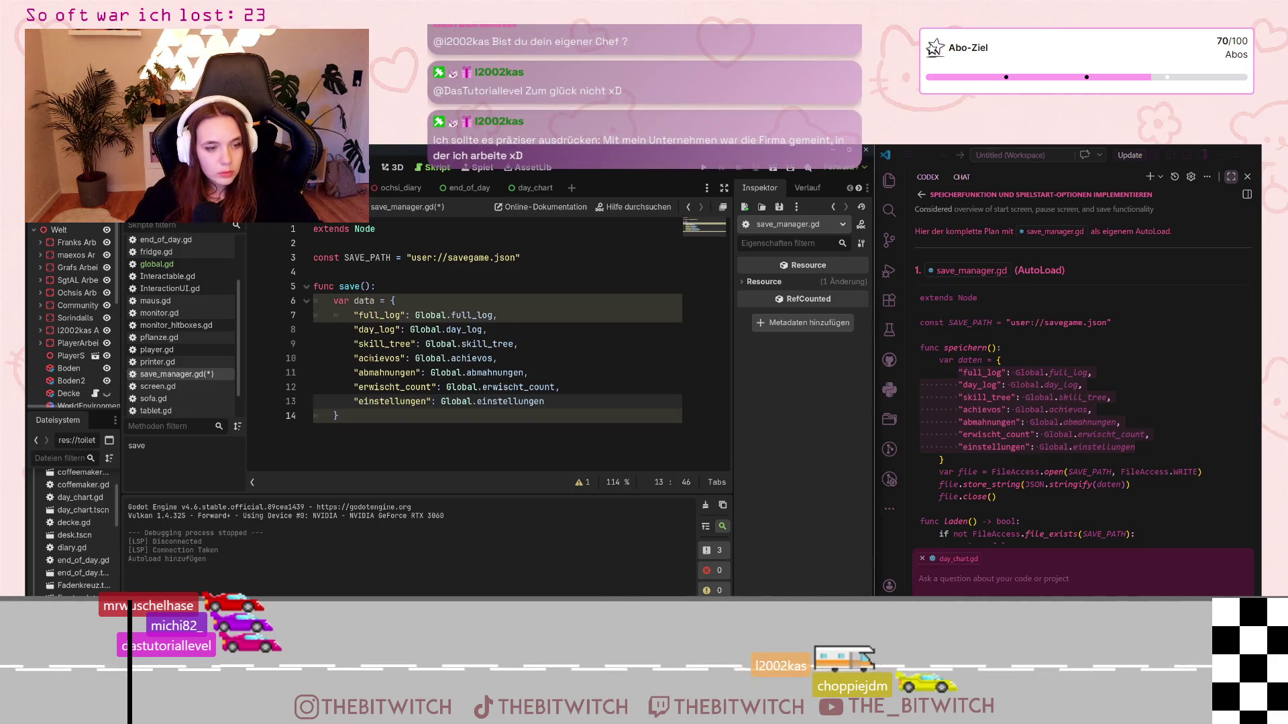
left_click(369, 358)
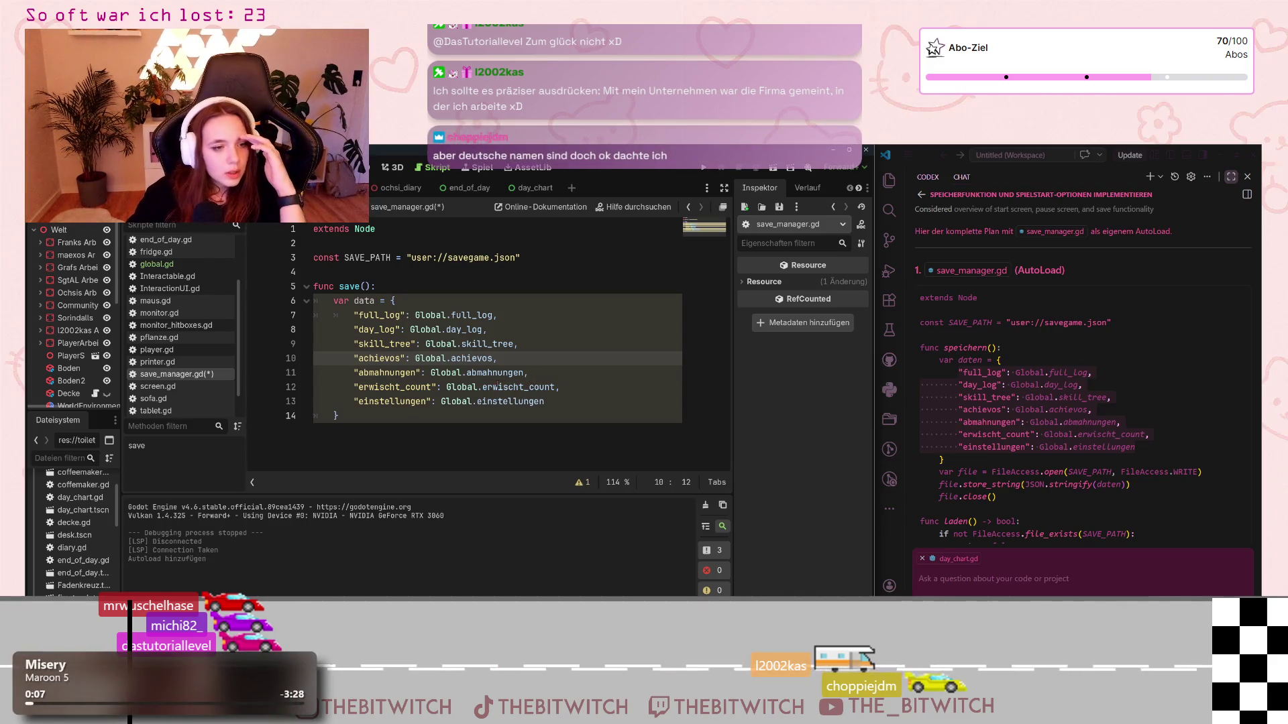
left_click_drag(316, 315, 470, 401)
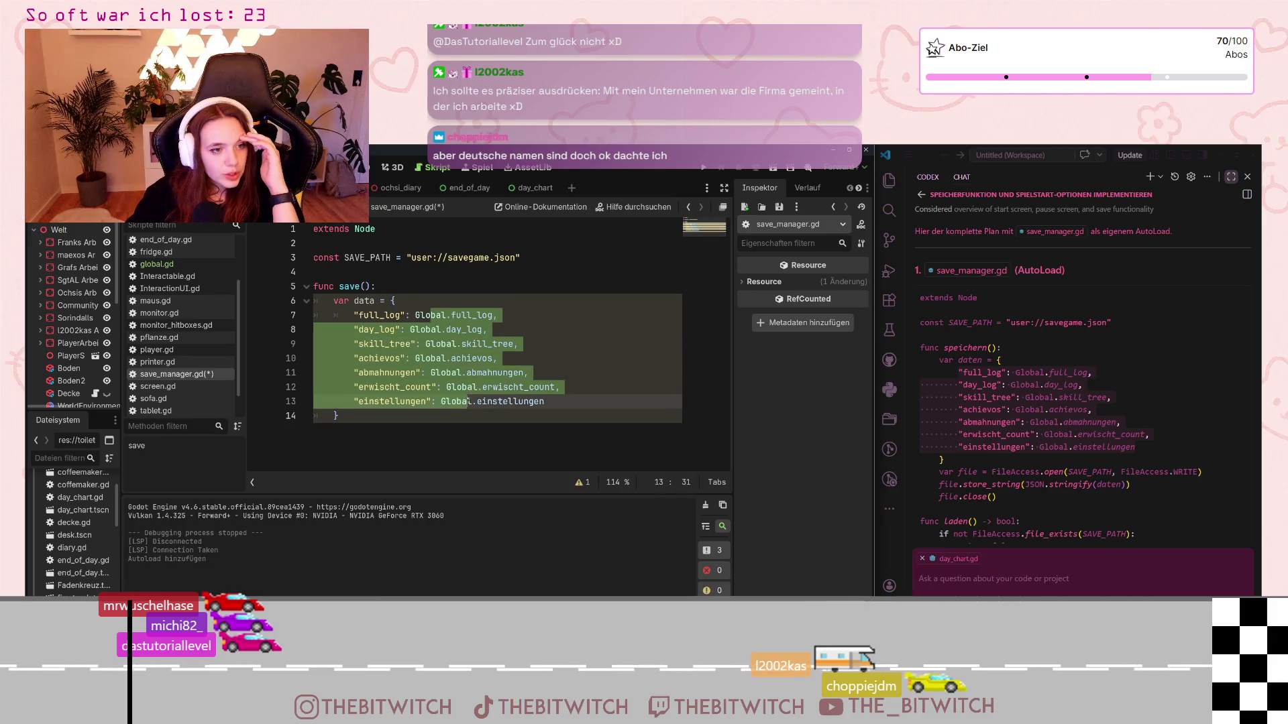
left_click(471, 401)
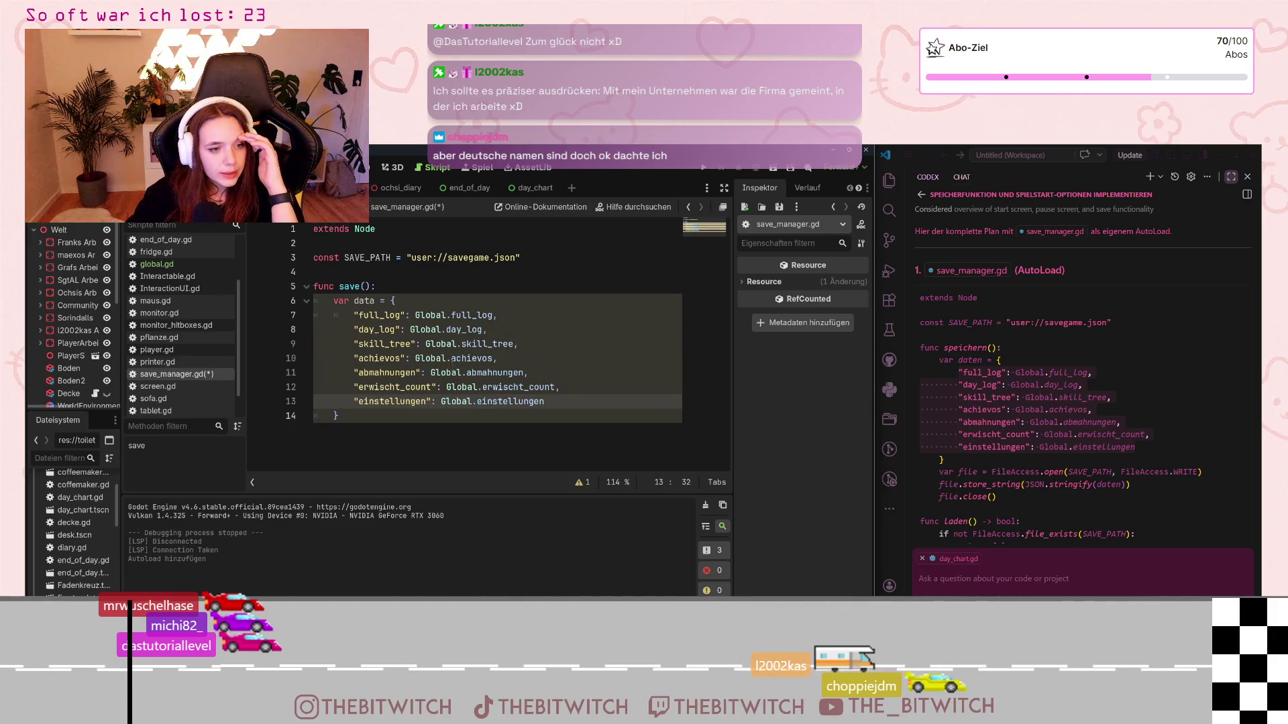
mouse_move(458, 343)
left_mouse_down()
mouse_move(503, 401)
mouse_move(519, 401)
left_mouse_up()
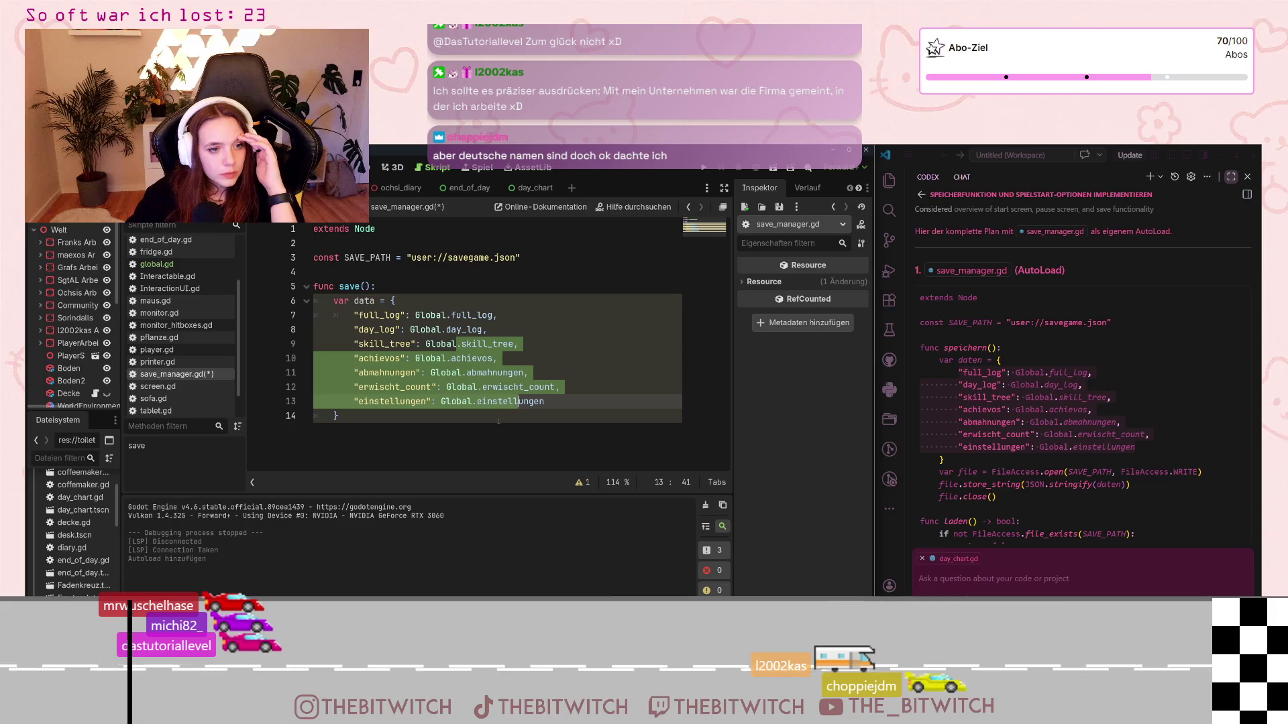
left_click(553, 402)
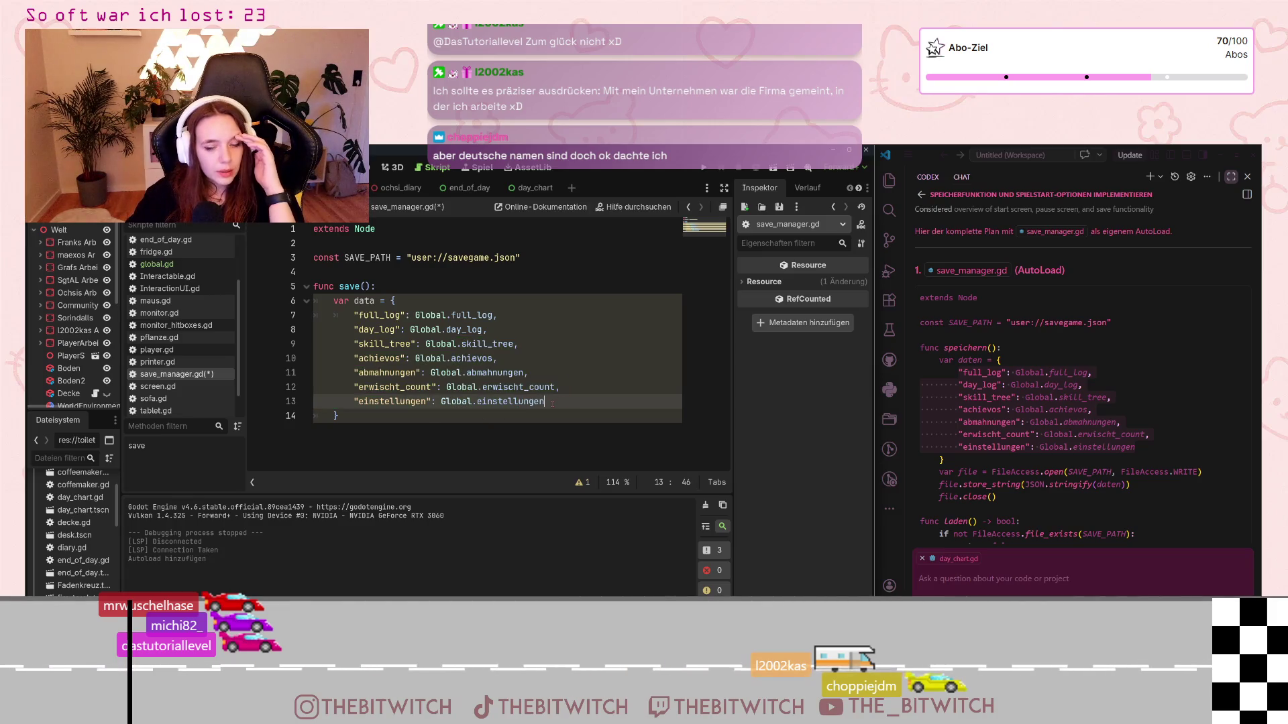
left_click(376, 423)
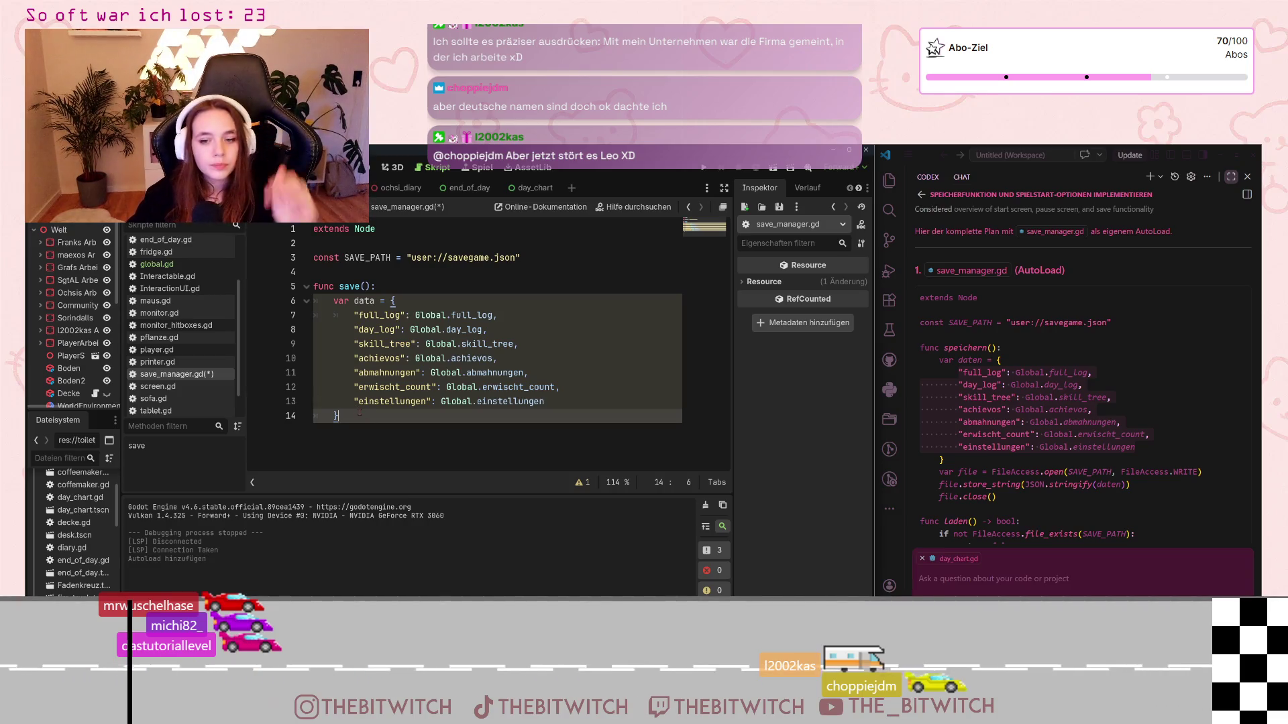
Step: Open SAVE_PATH for writing with FileAccess.open(SAVE_PATH, FileAccess.WRITE) into a file variable
key("Return")
key("Return")
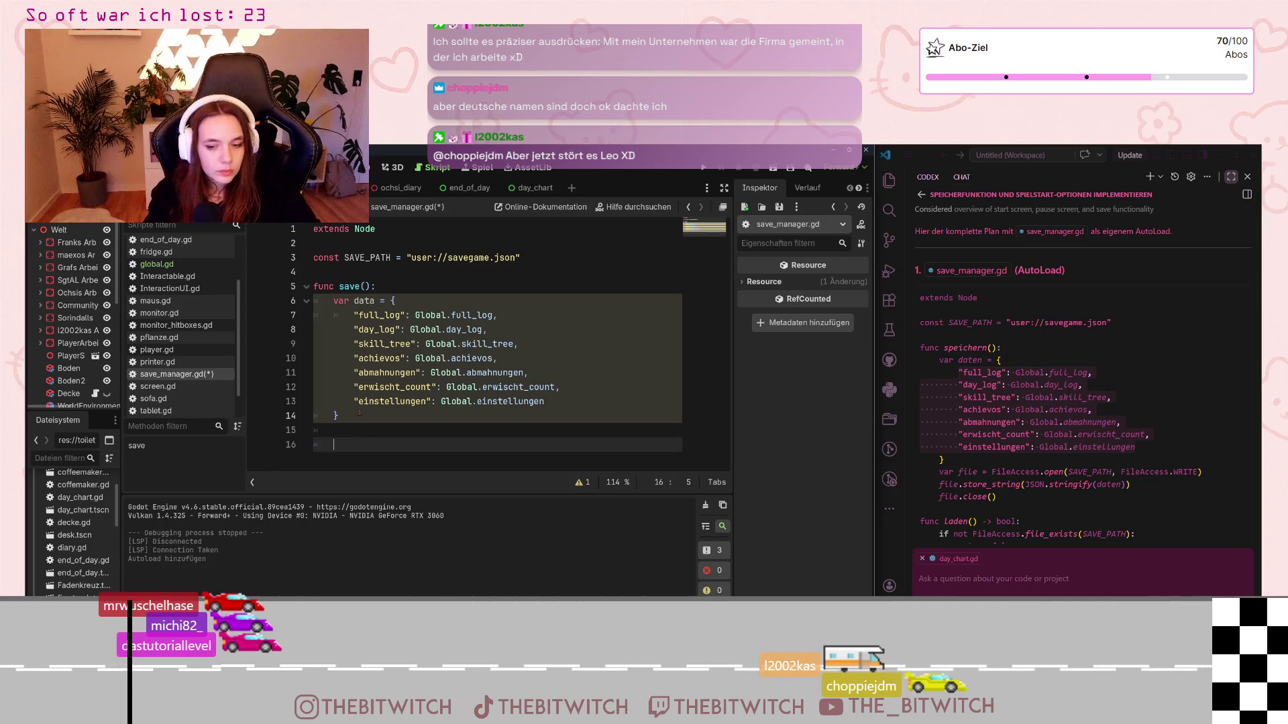
type("var files")
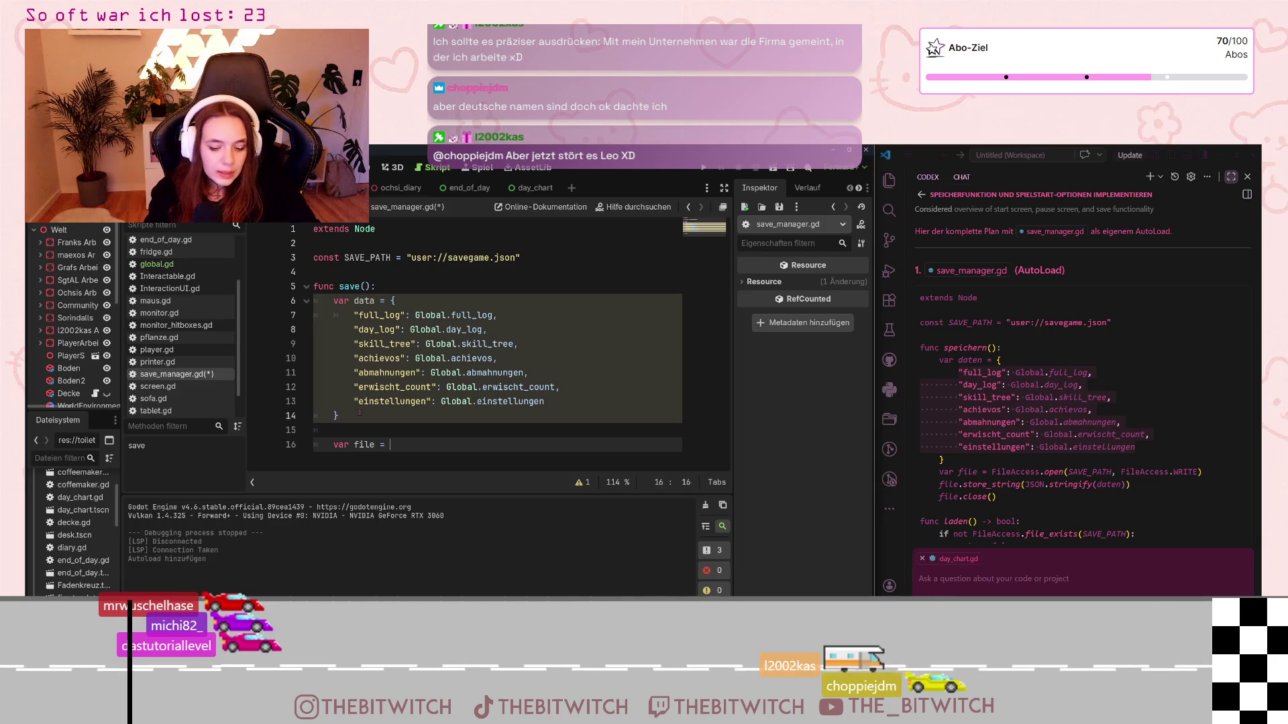
type("FileAc")
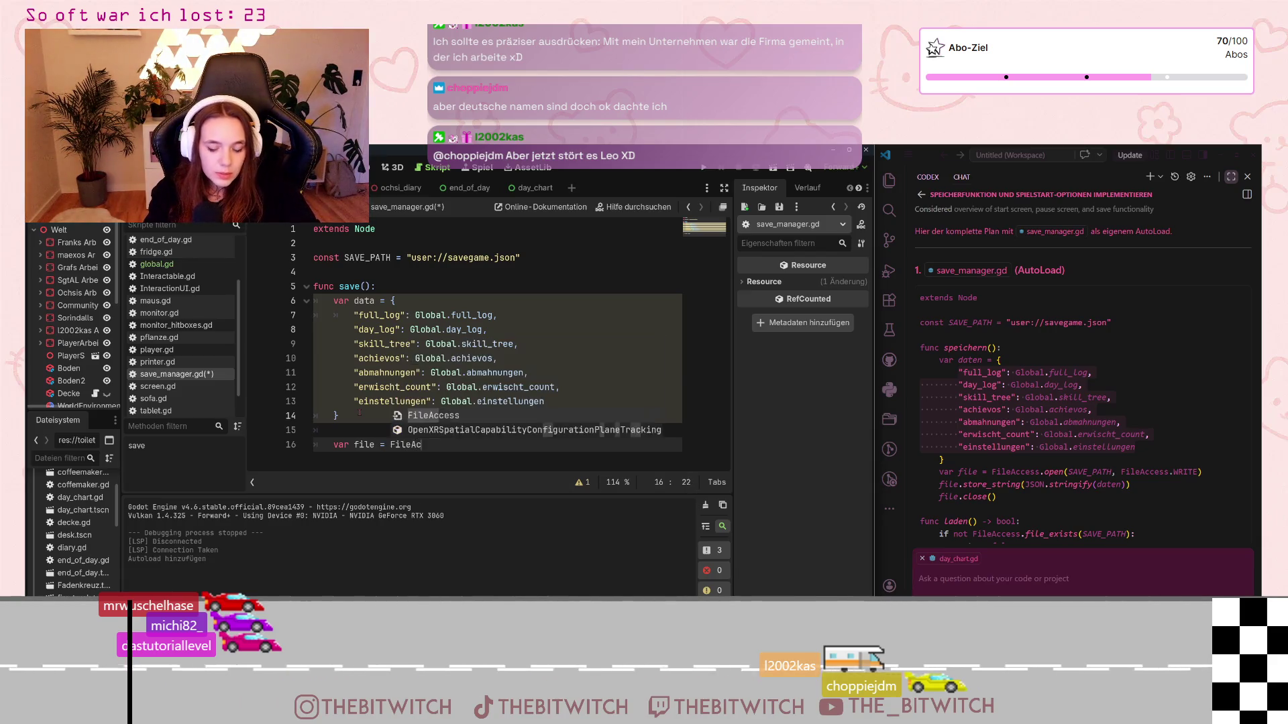
key("Return")
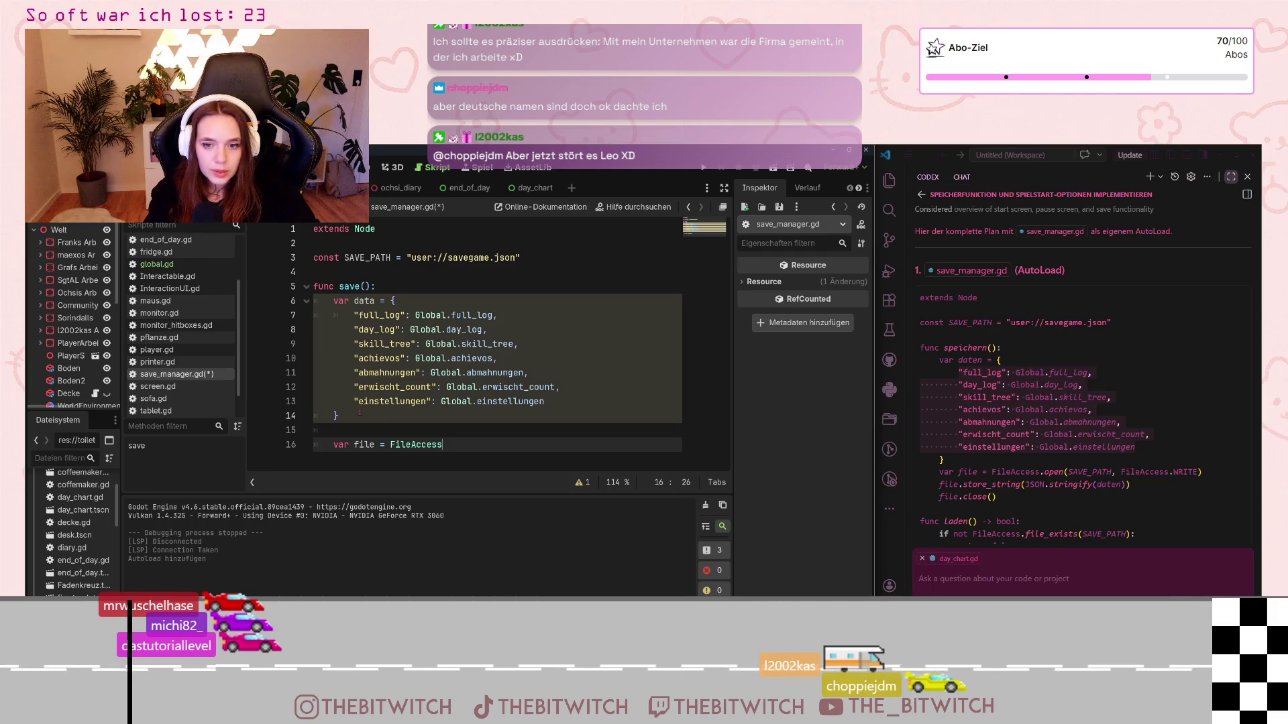
type(".open")
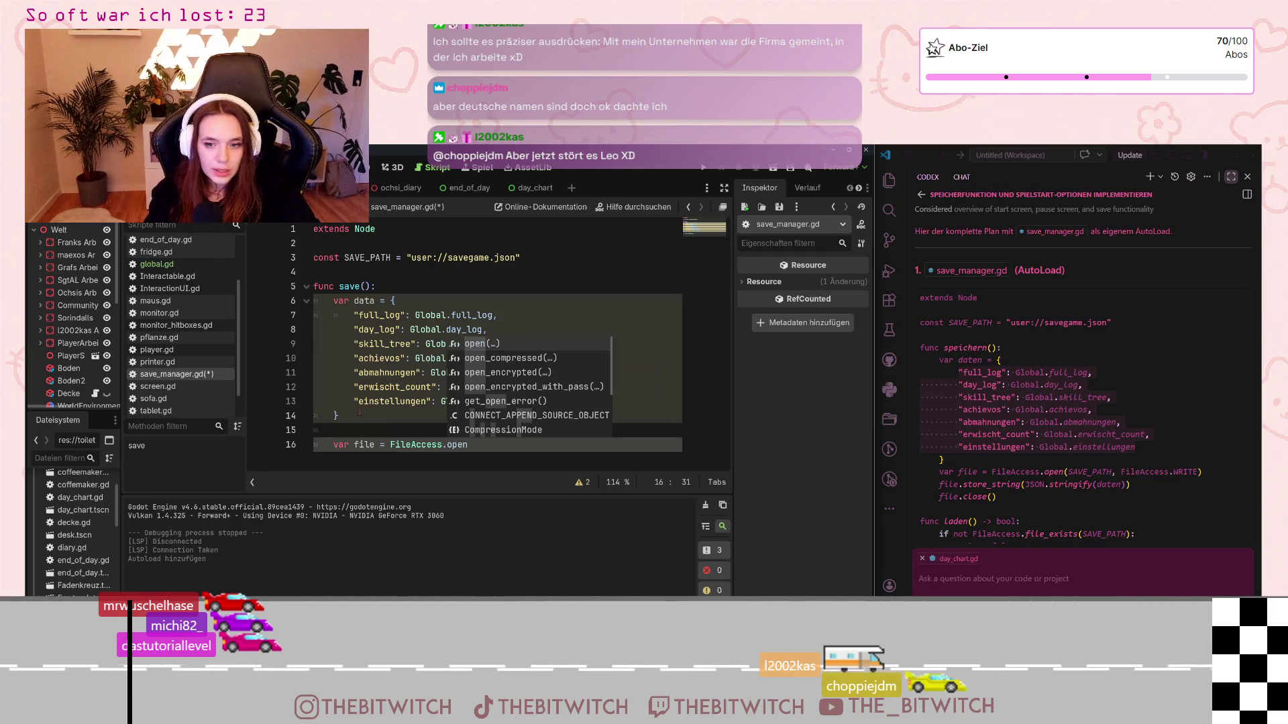
type("(SAVE")
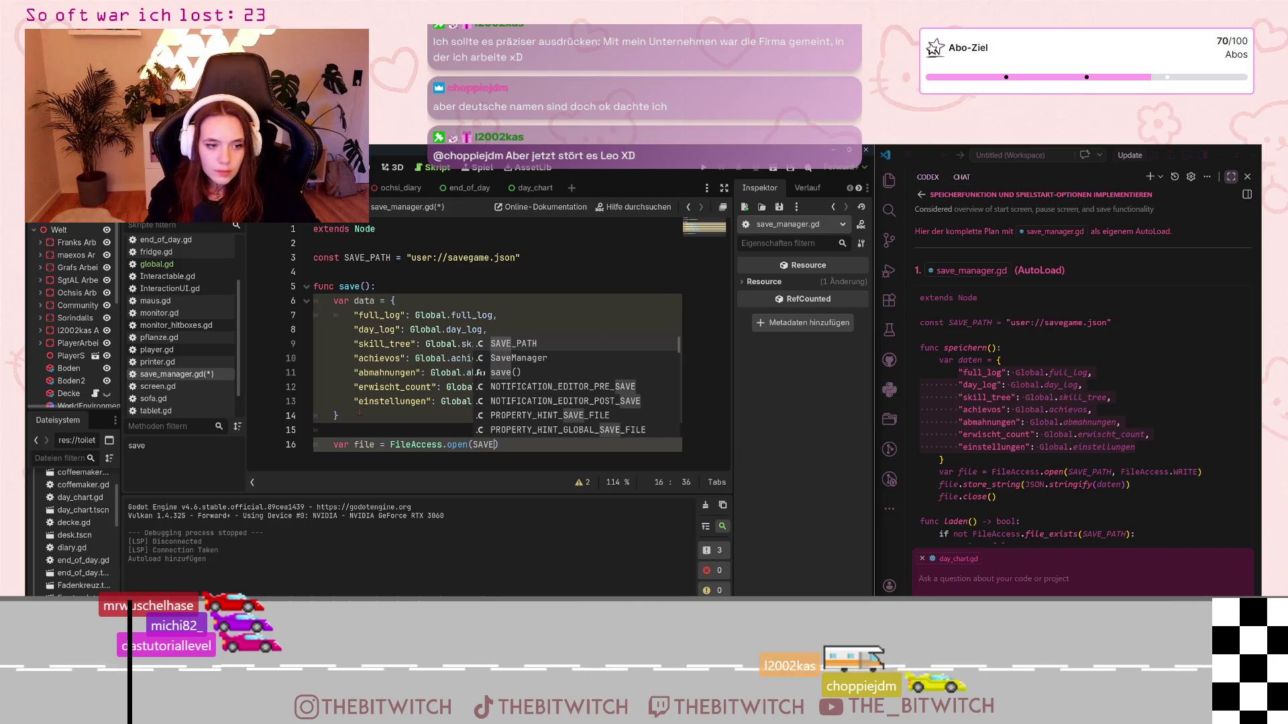
type("_PATH")
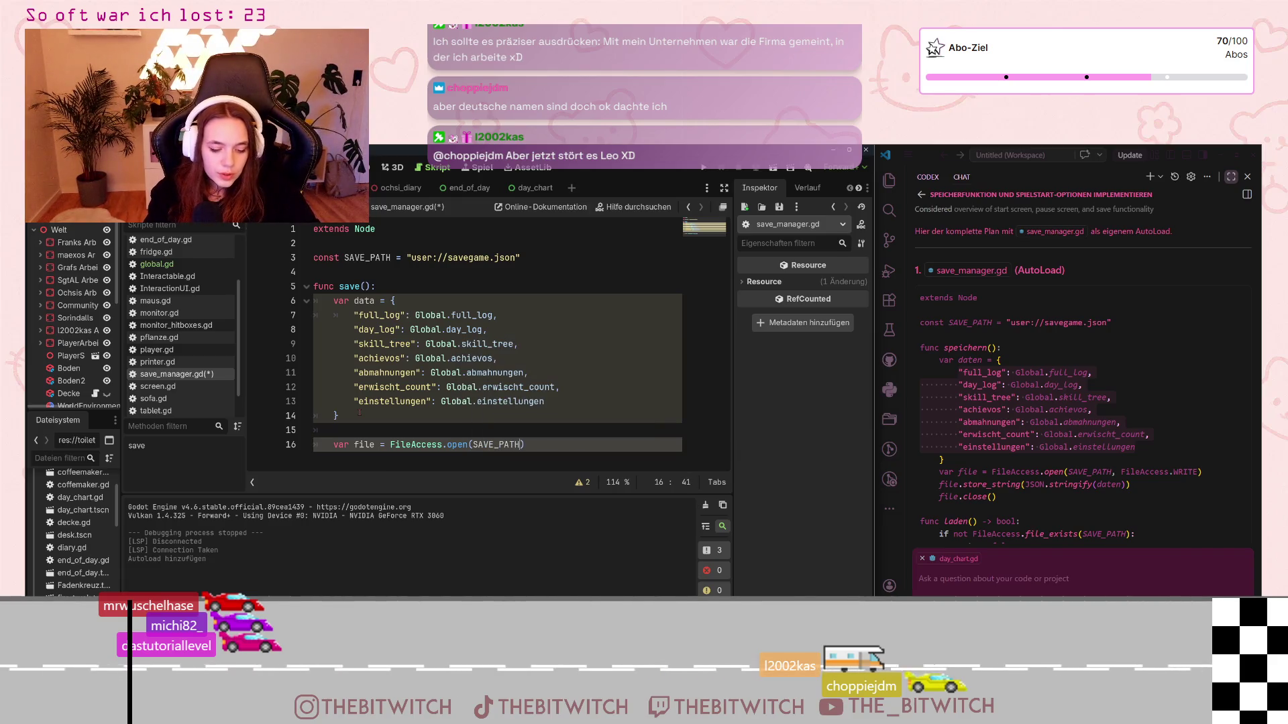
type(", ")
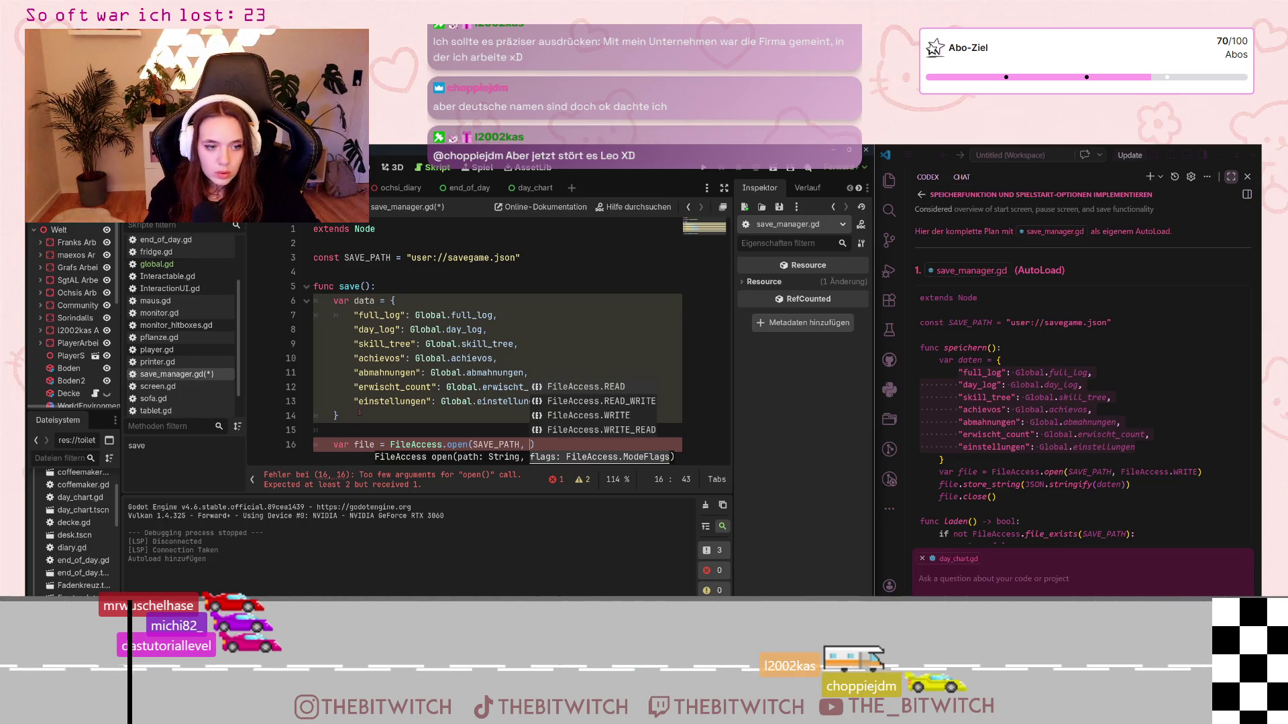
type("FileAcce")
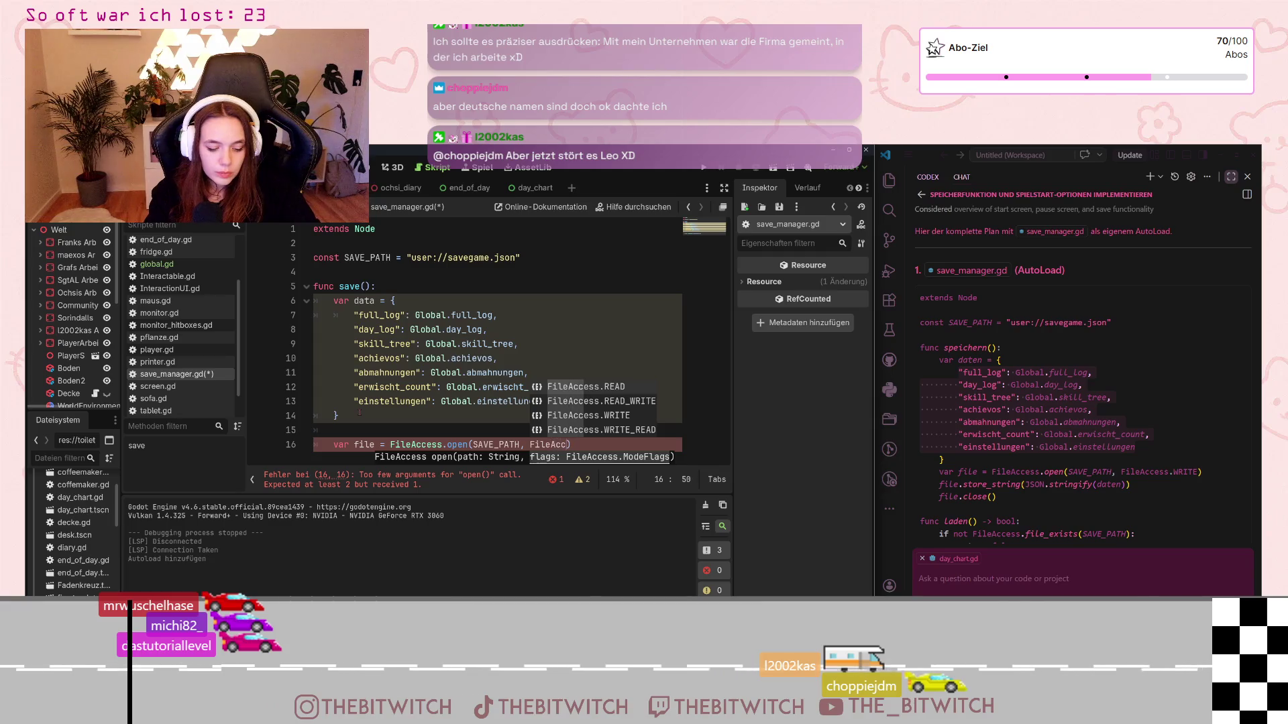
type("ss.WRITE")
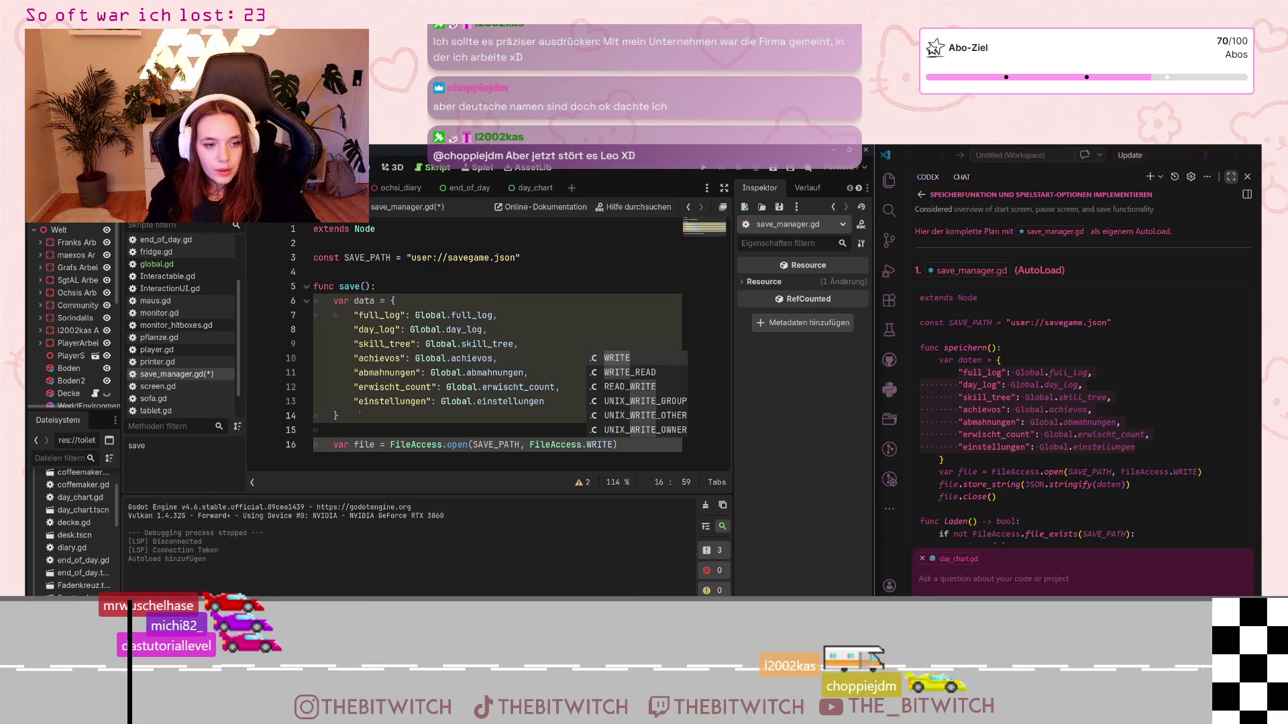
key("Right")
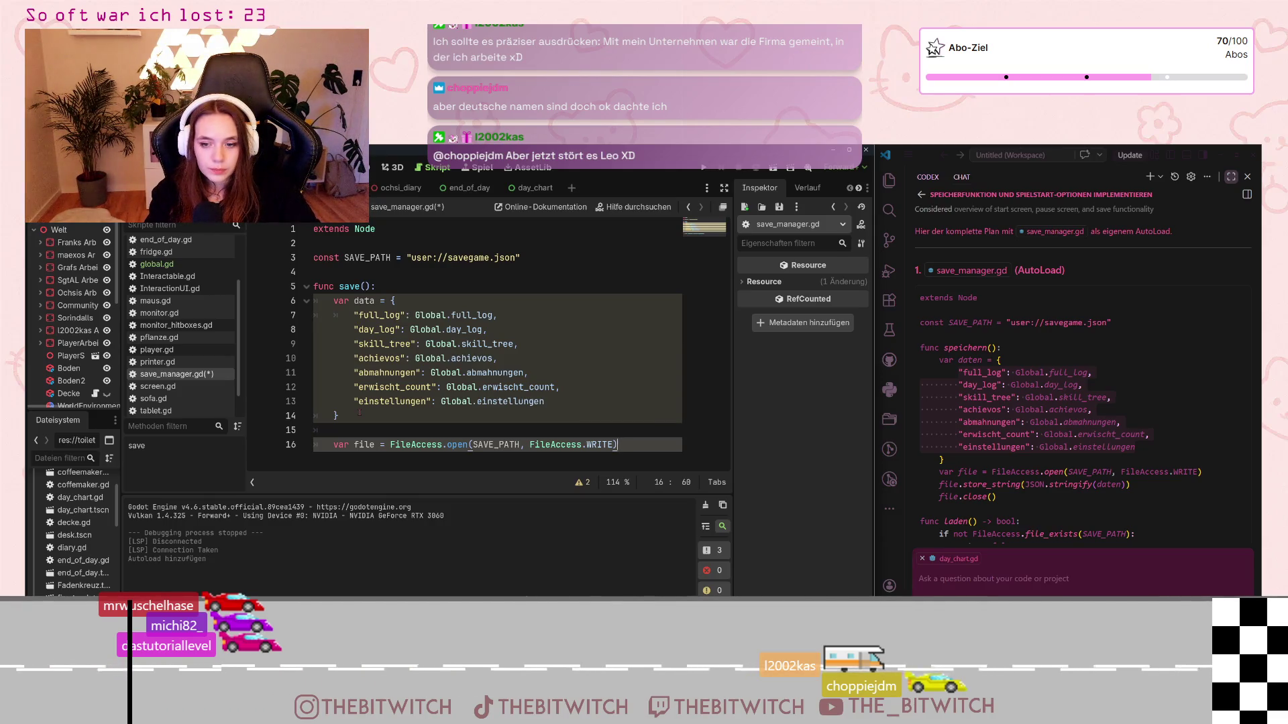
key("Return")
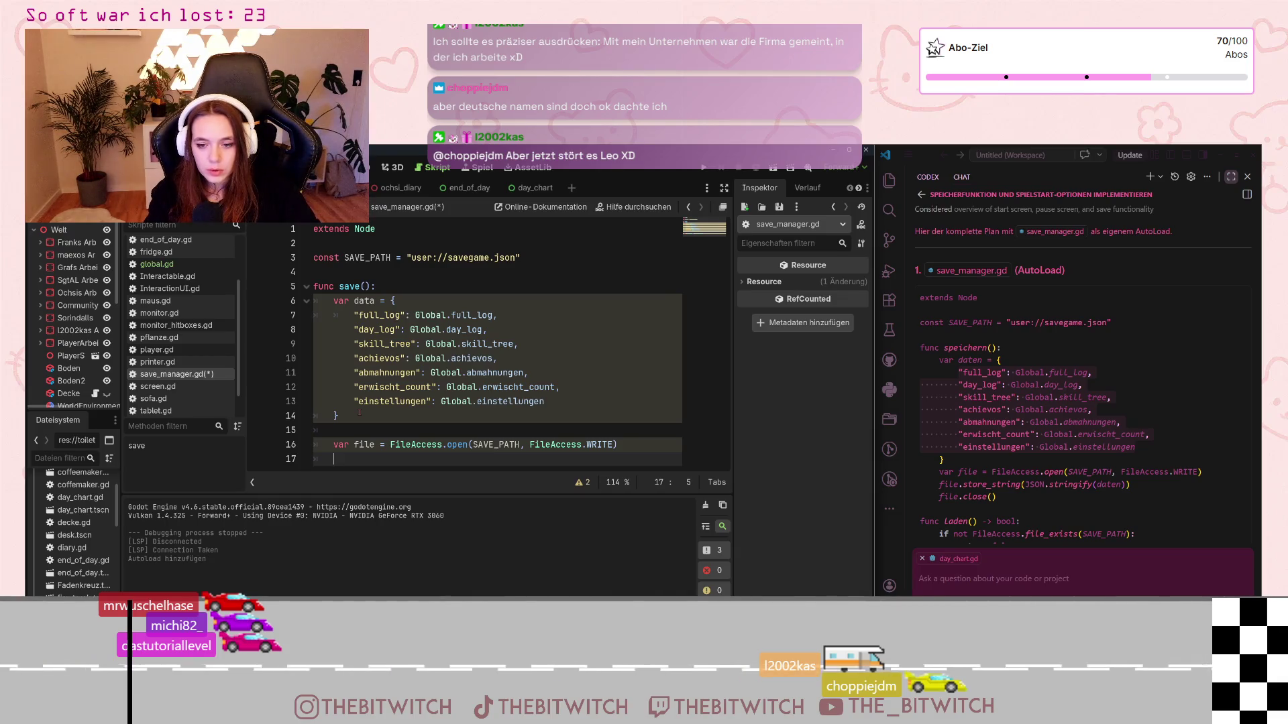
Step: Write the data with file.store_string(JSON.stringify(data)) and call file.close()
type("file.")
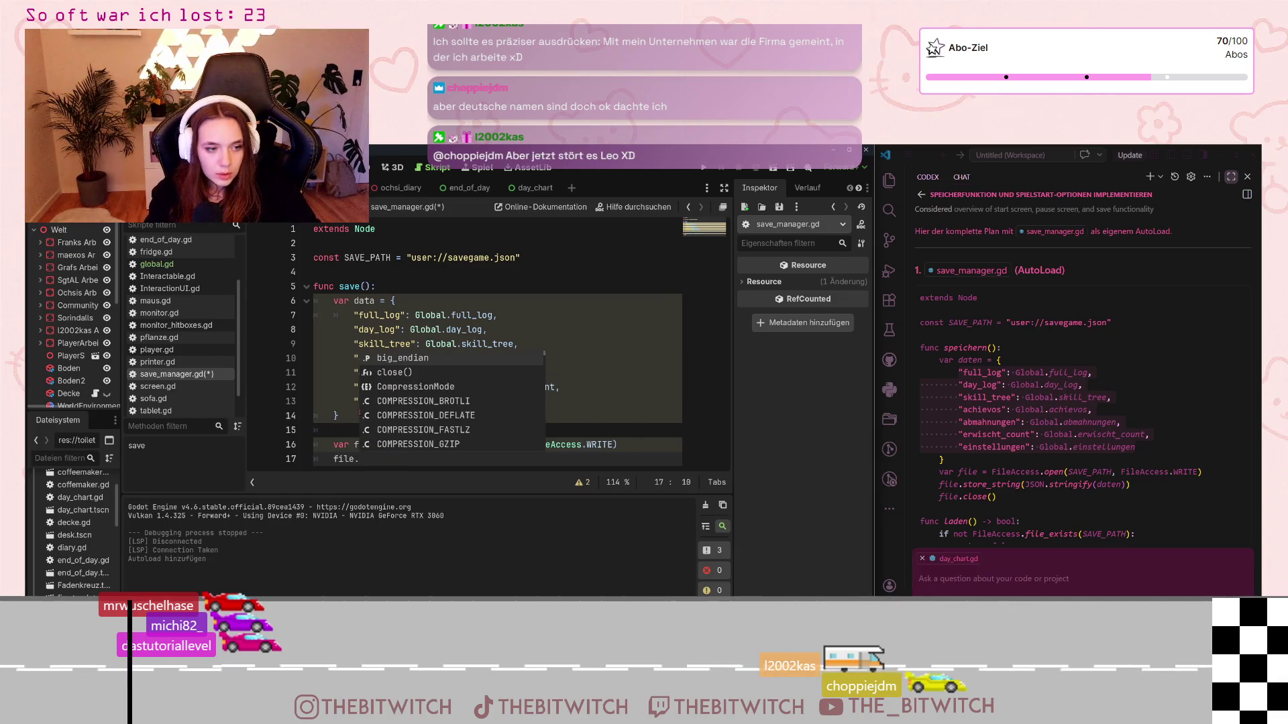
type("store")
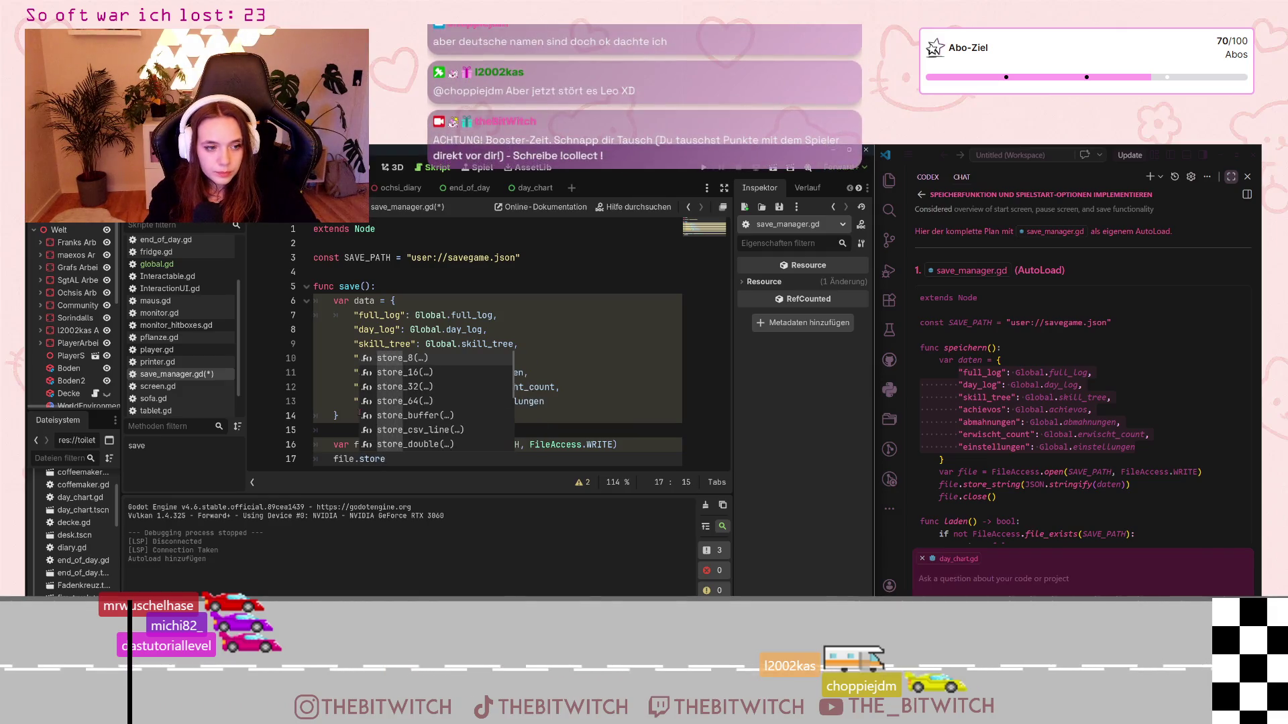
type("_str")
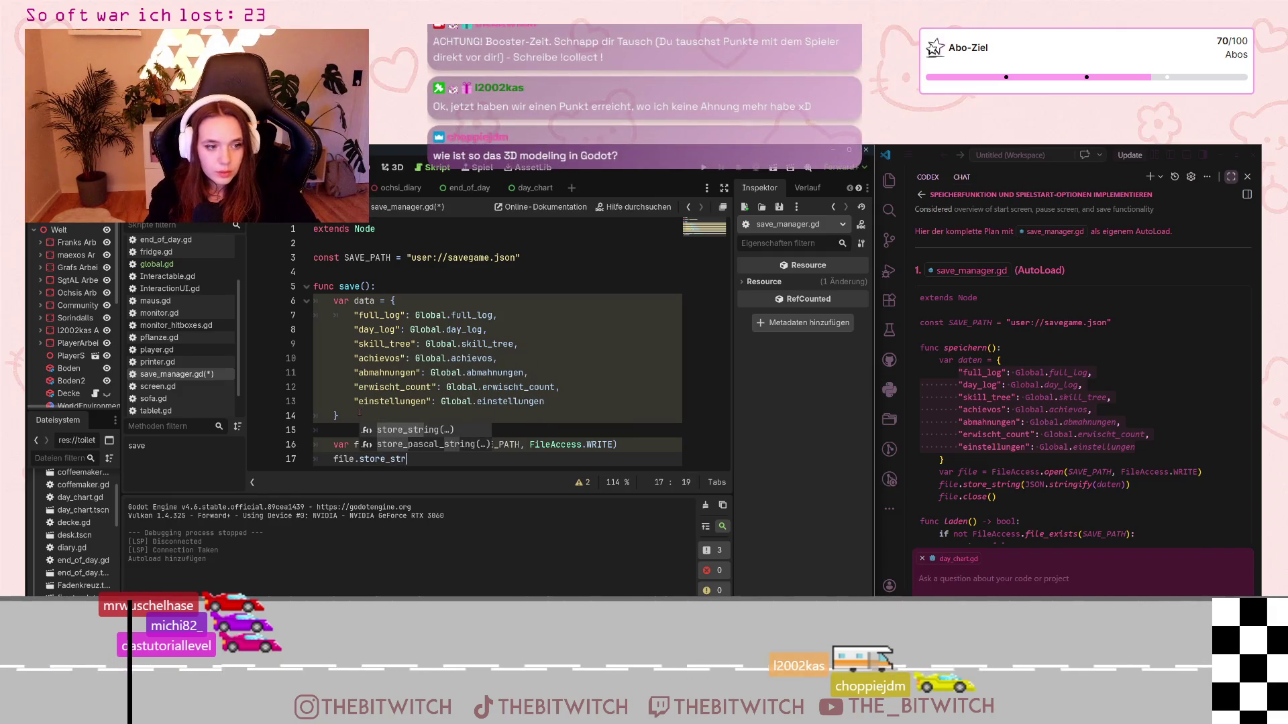
type("ing")
type("(JSO")
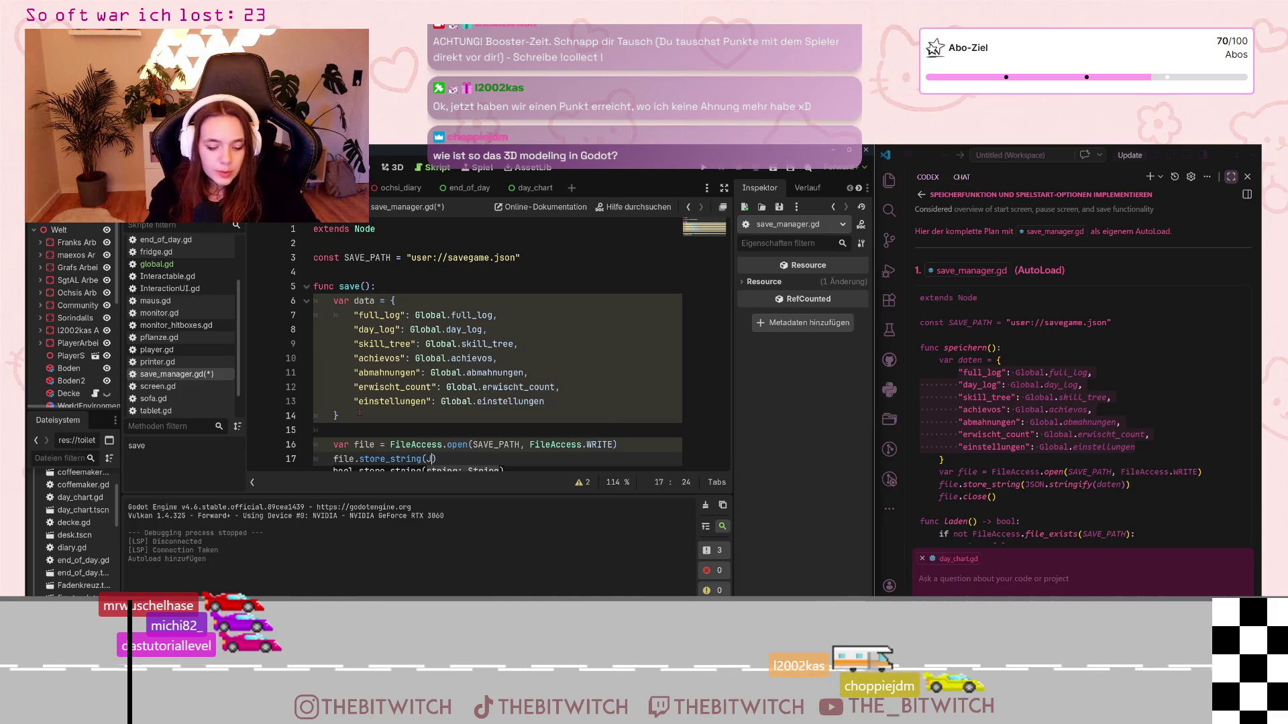
type("N.stringify")
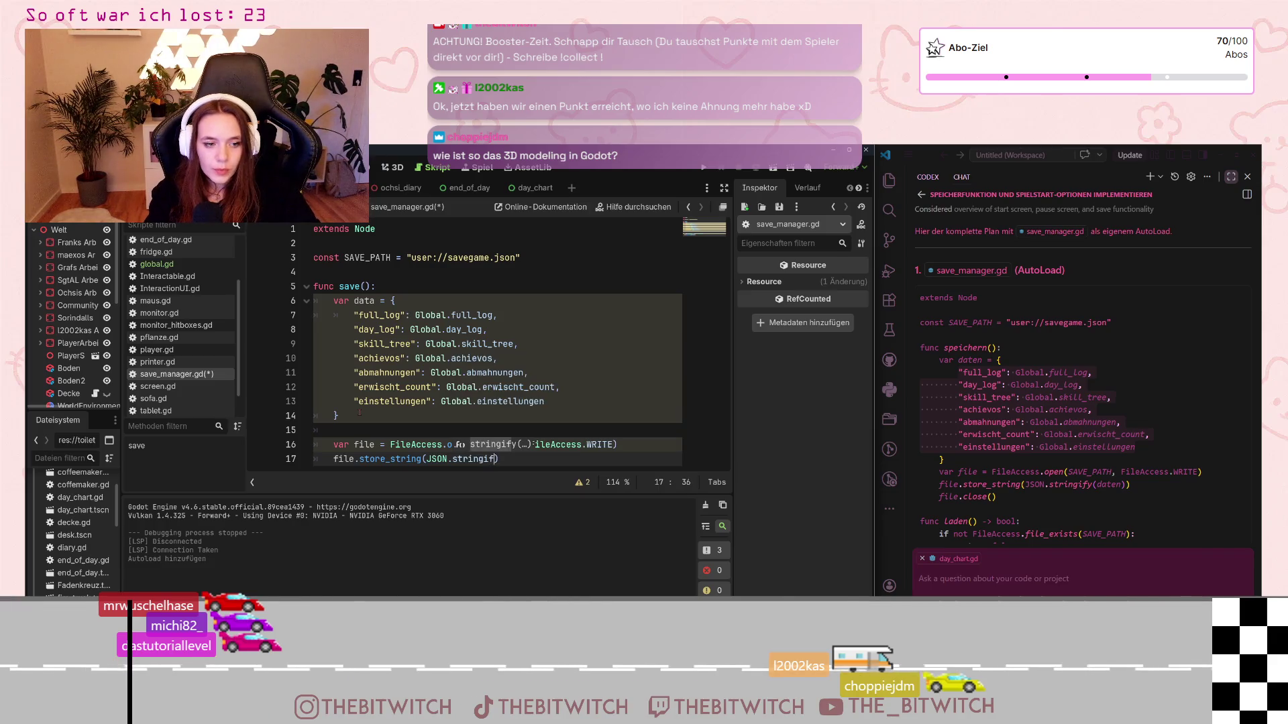
type("(da")
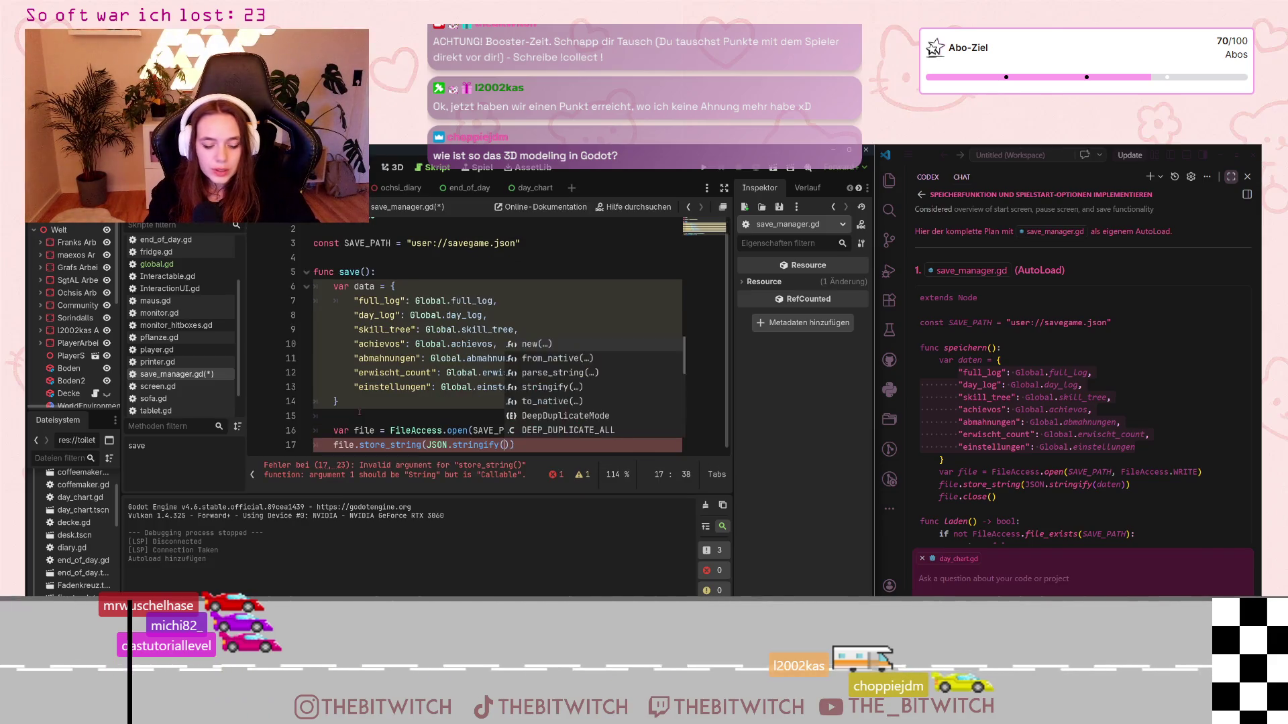
type("ta)")
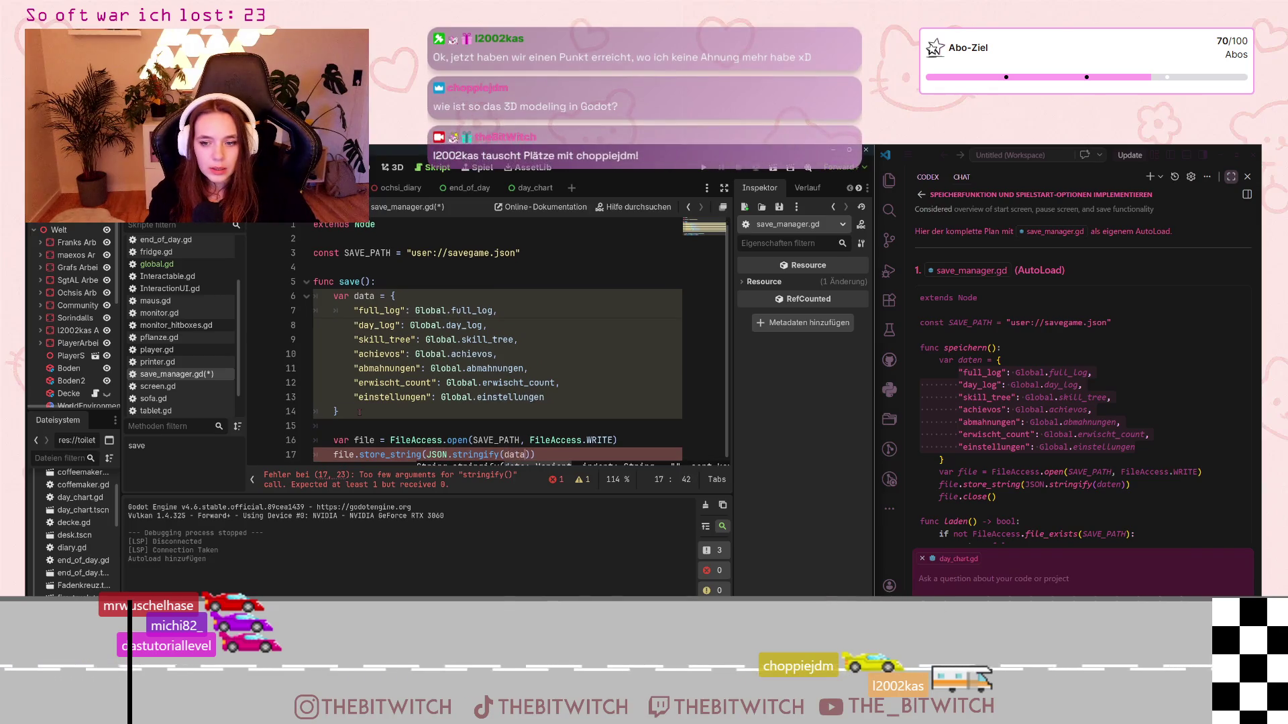
key("Return")
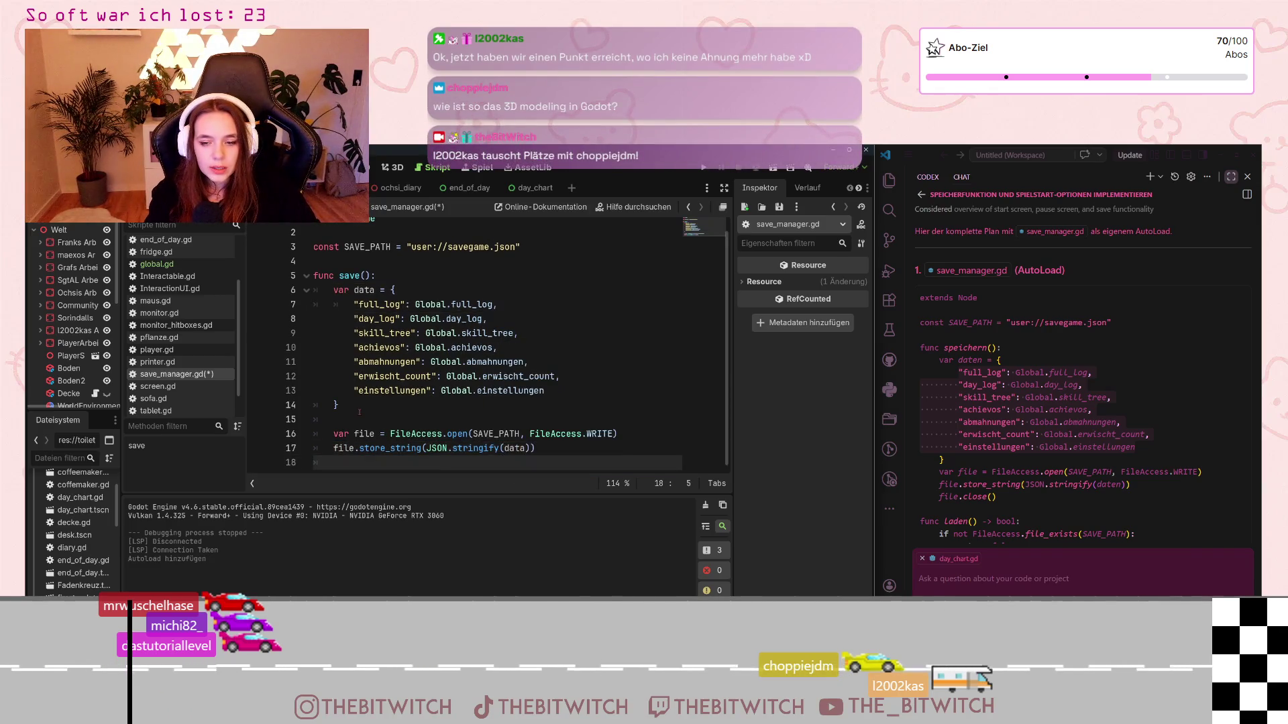
type("file.c")
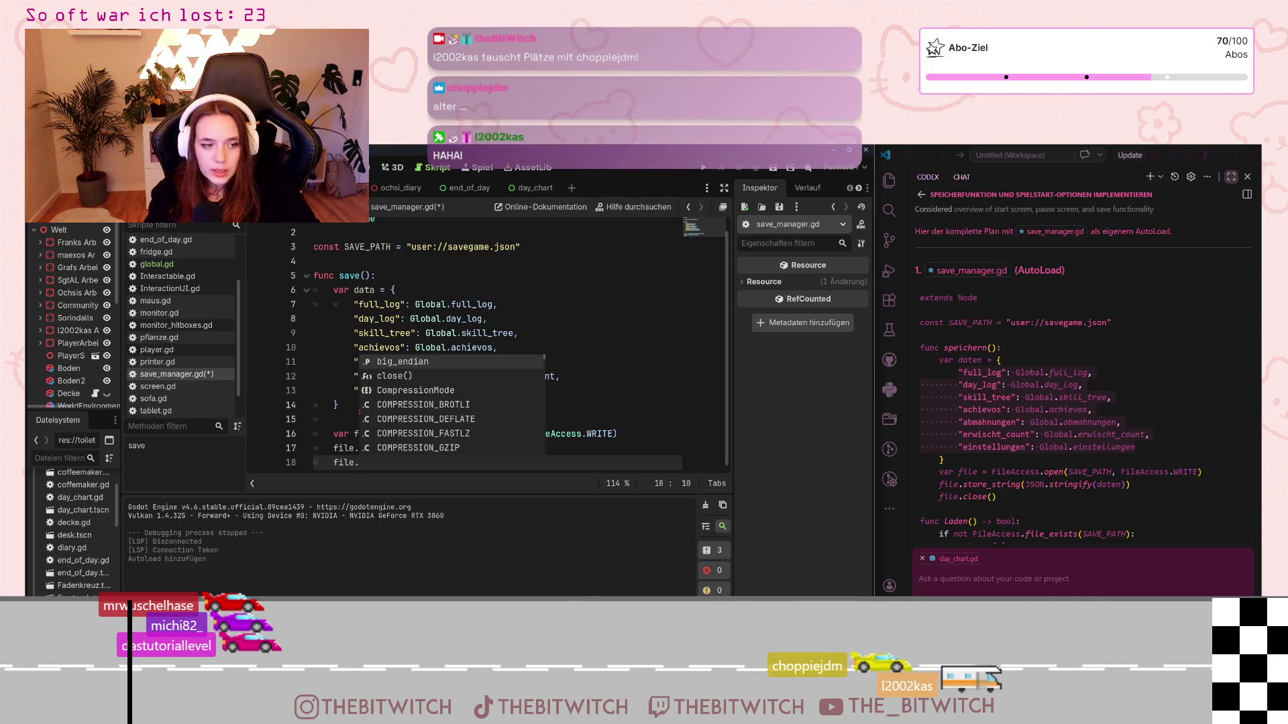
type("lose(")
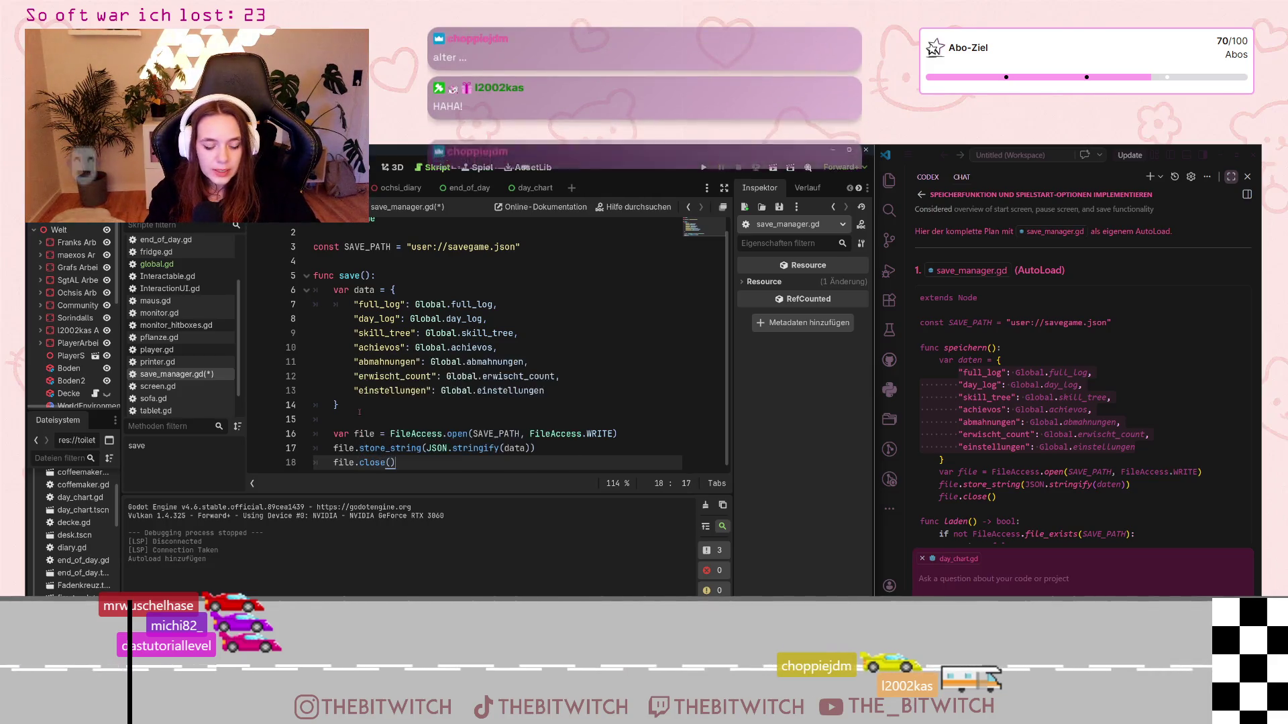
key("Return")
key("Return")
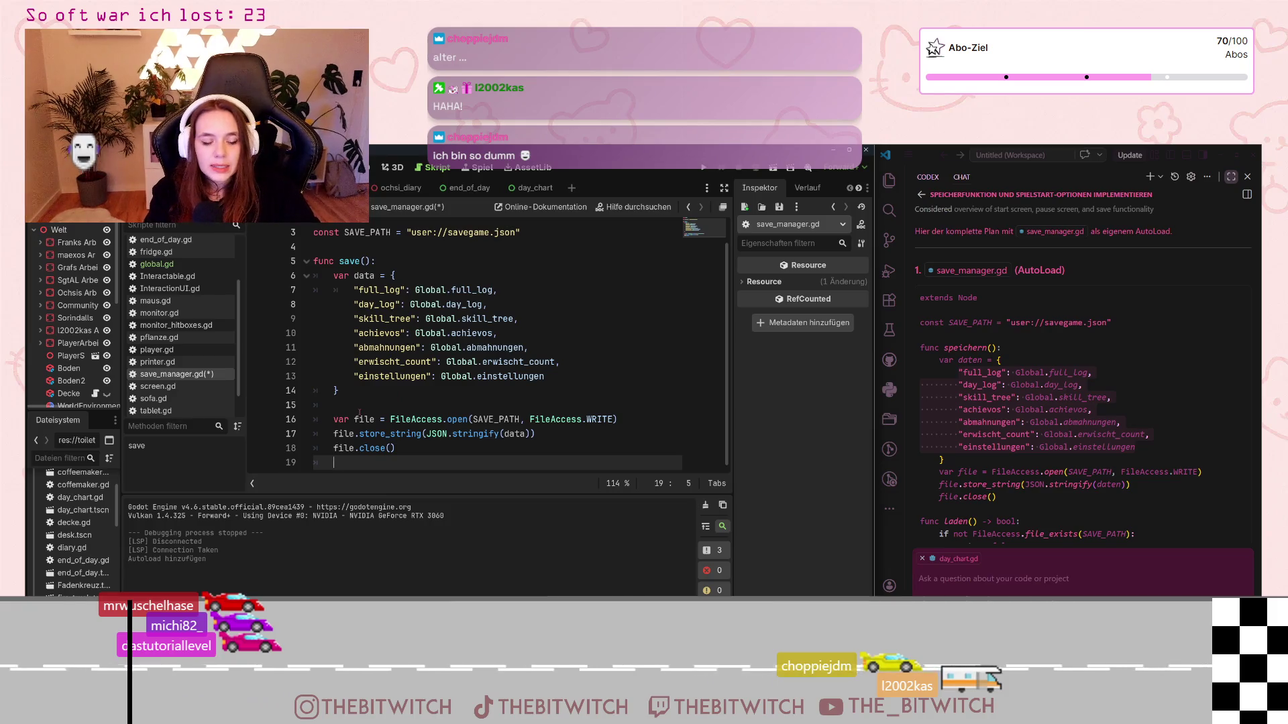
key("Return")
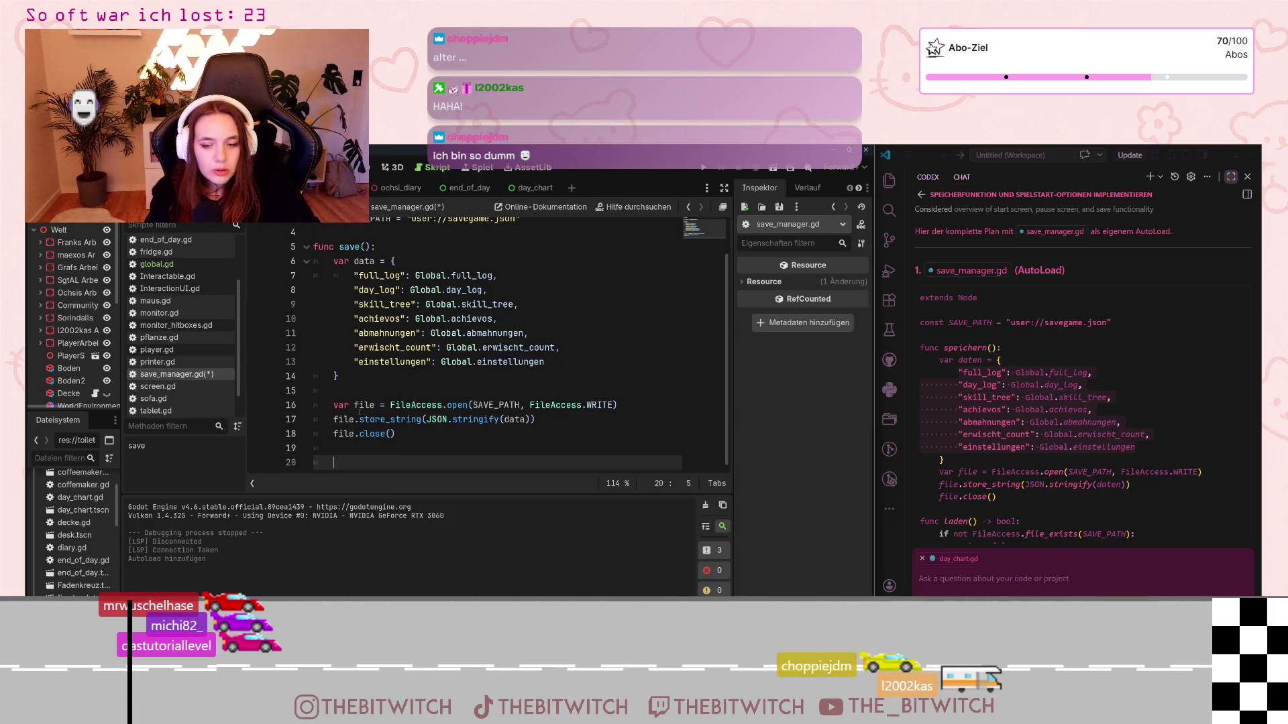
key("BackSpace")
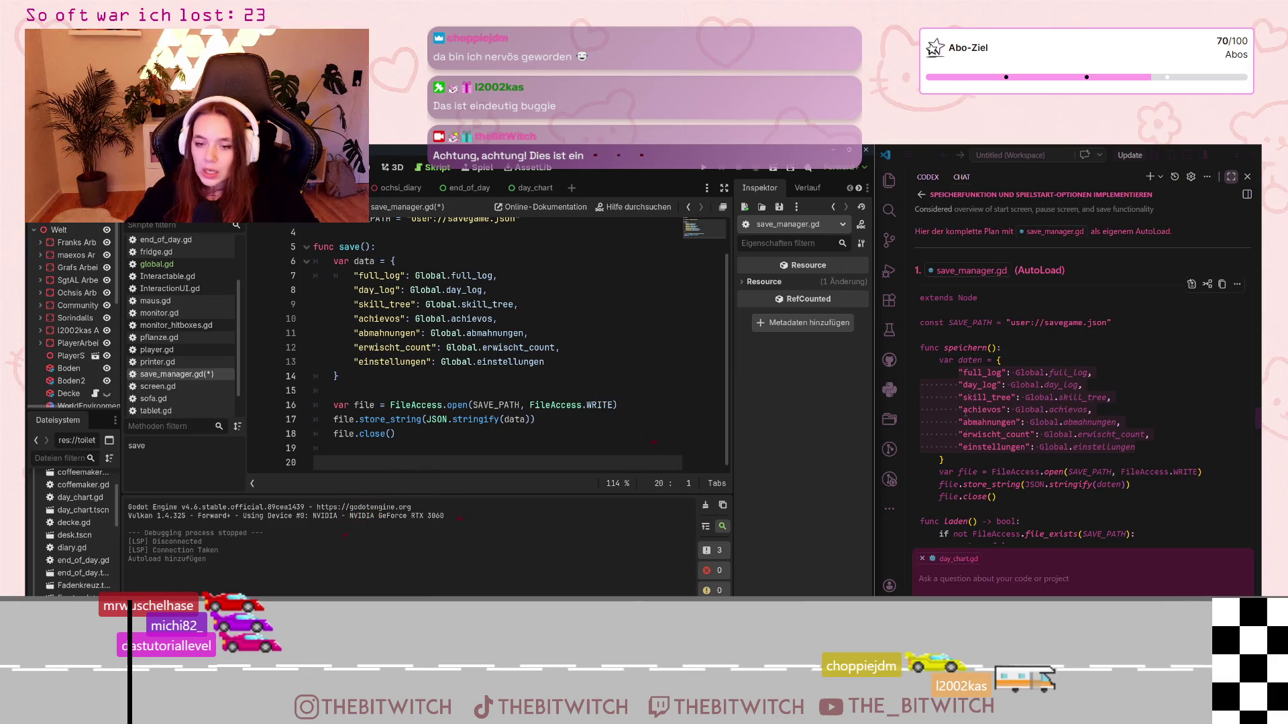
left_click(1022, 485)
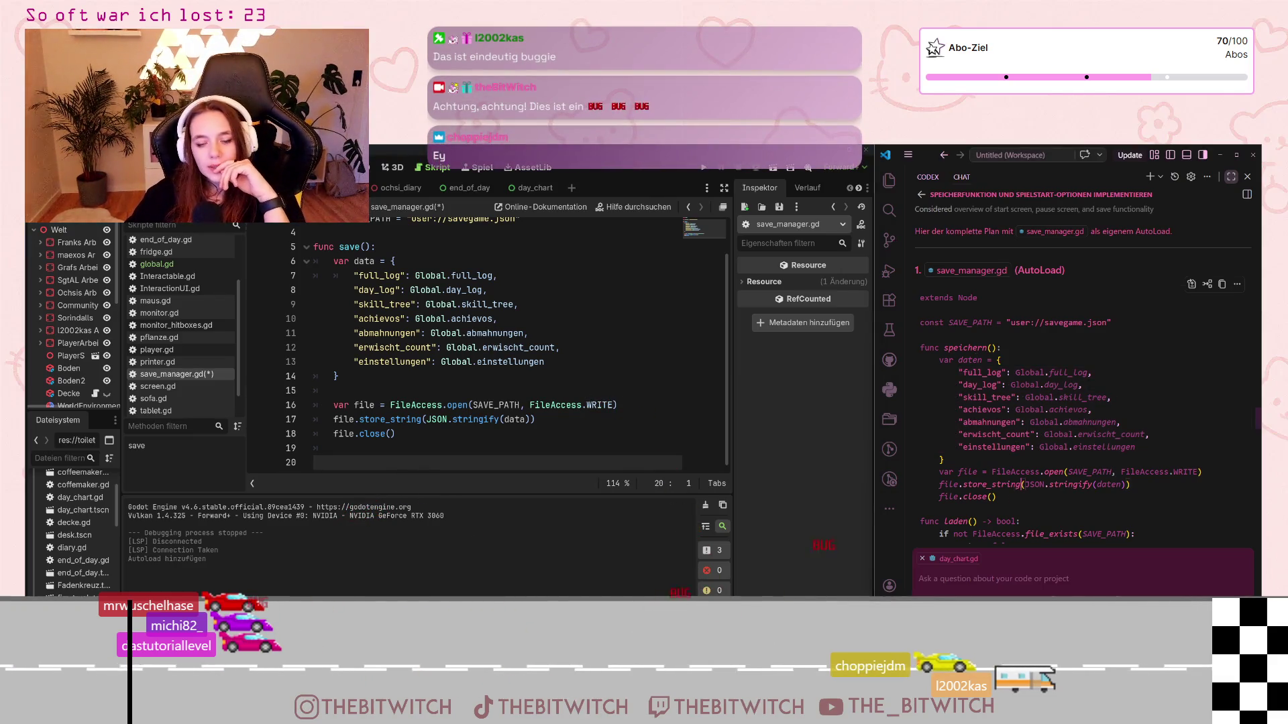
scroll(1022, 485, "down", 2)
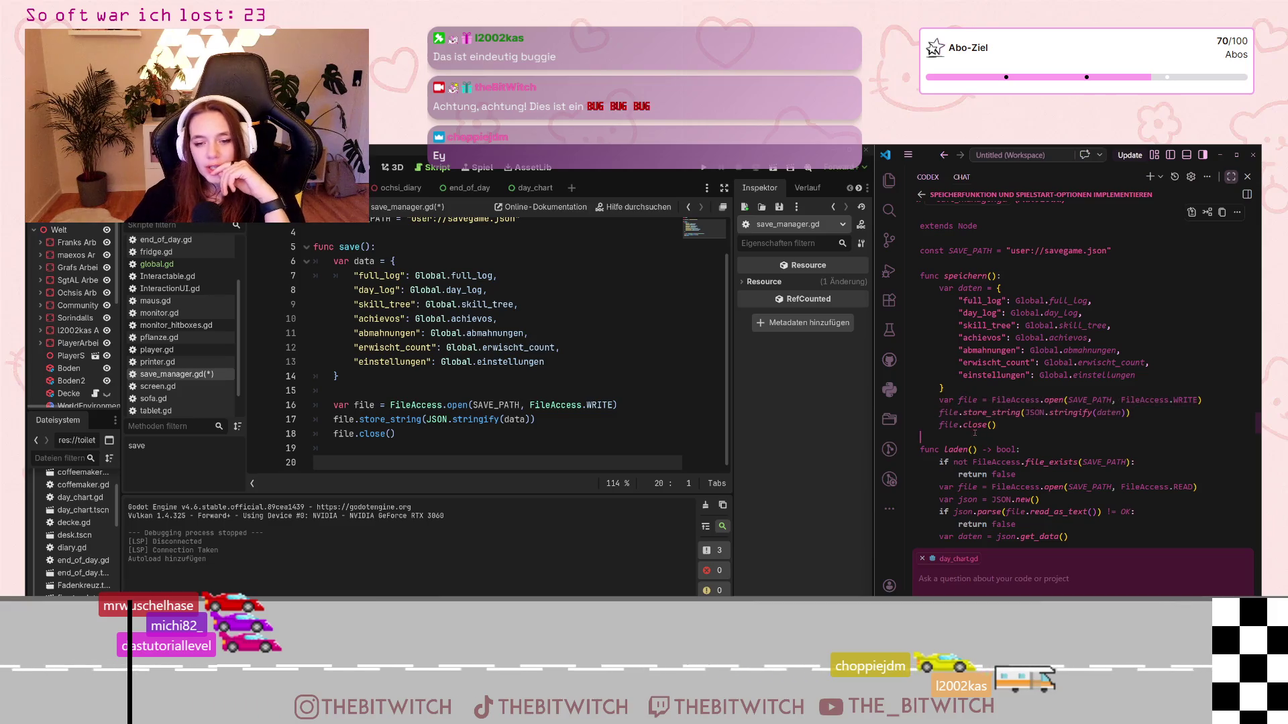
scroll(975, 433, "down", 2)
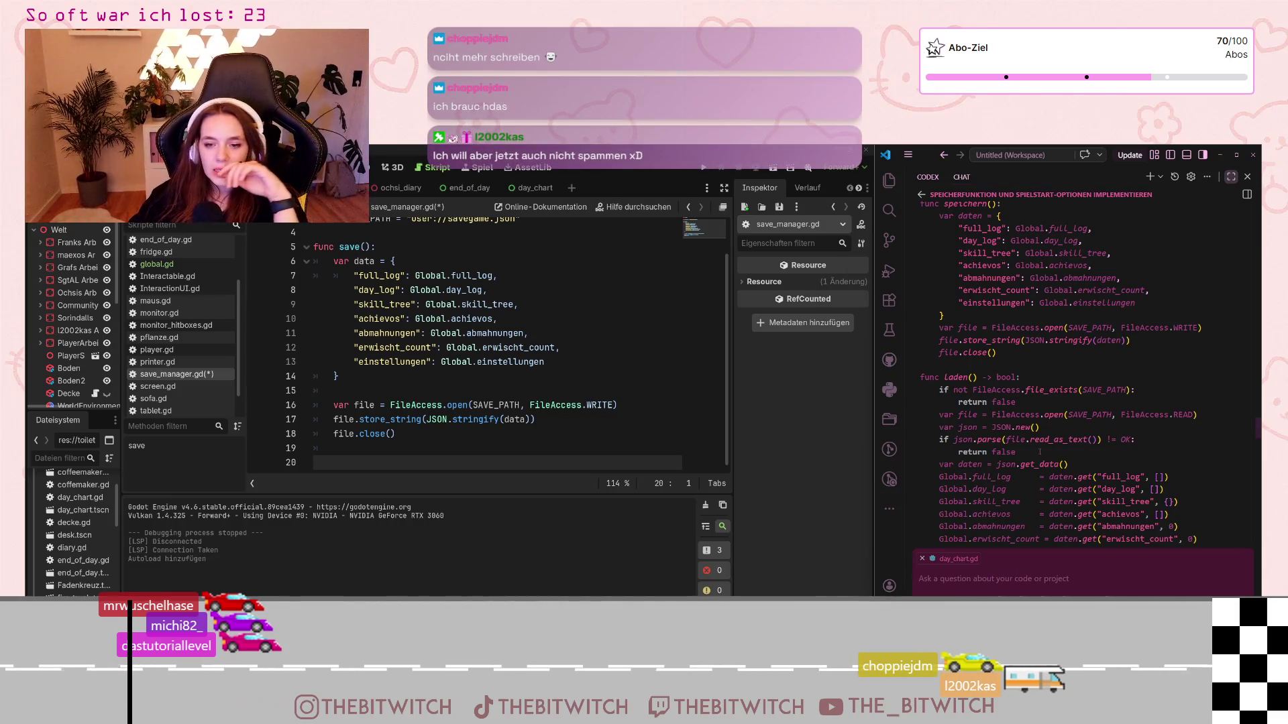
scroll(1039, 452, "up", 5)
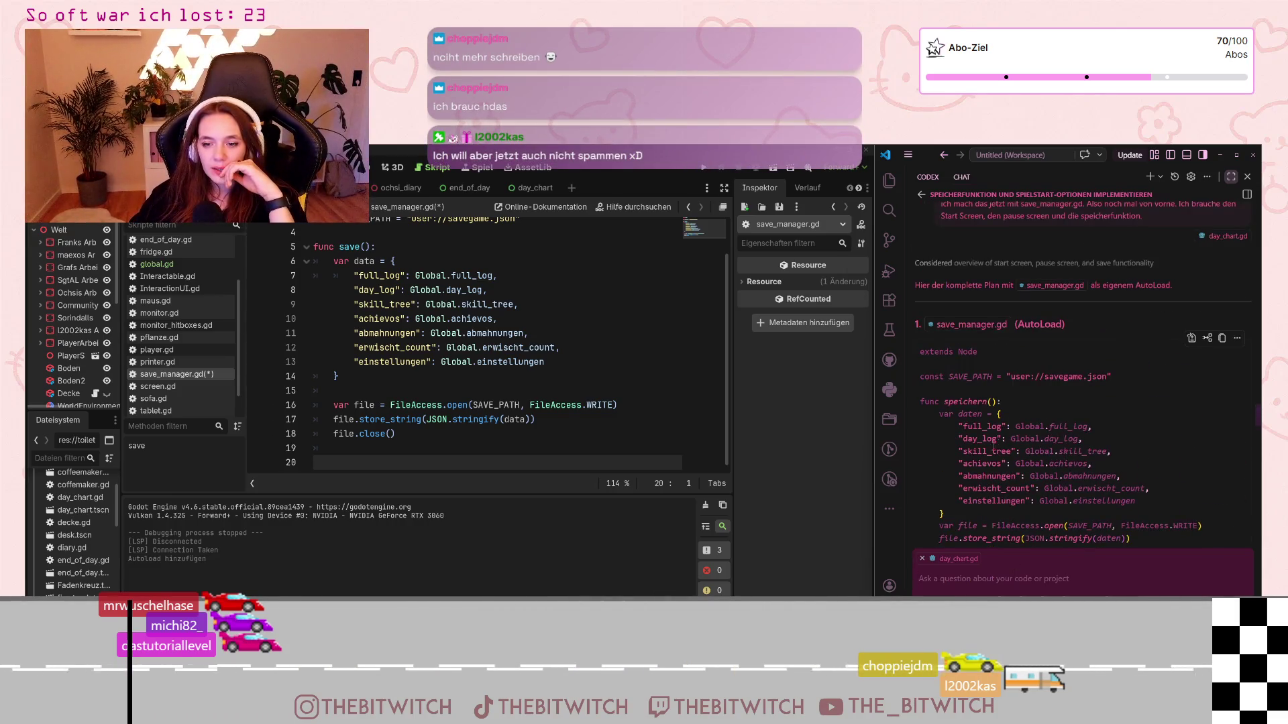
scroll(992, 451, "down", 3)
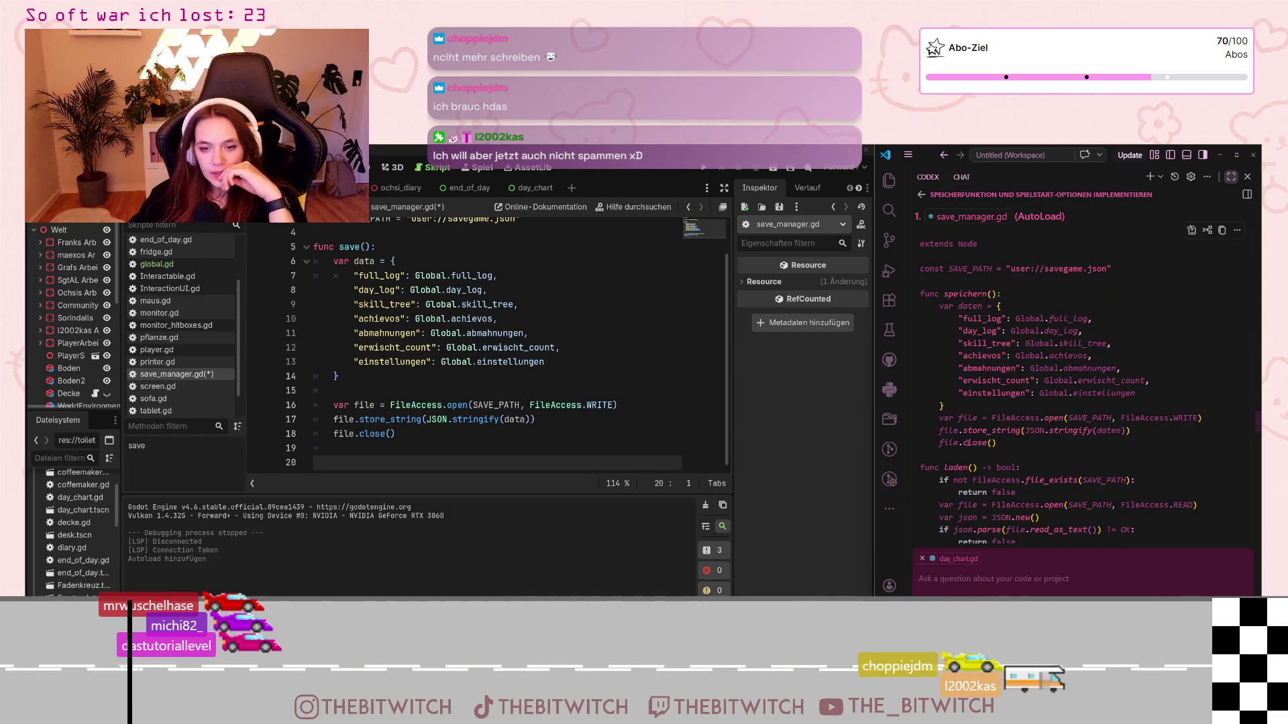
scroll(966, 443, "down", 3)
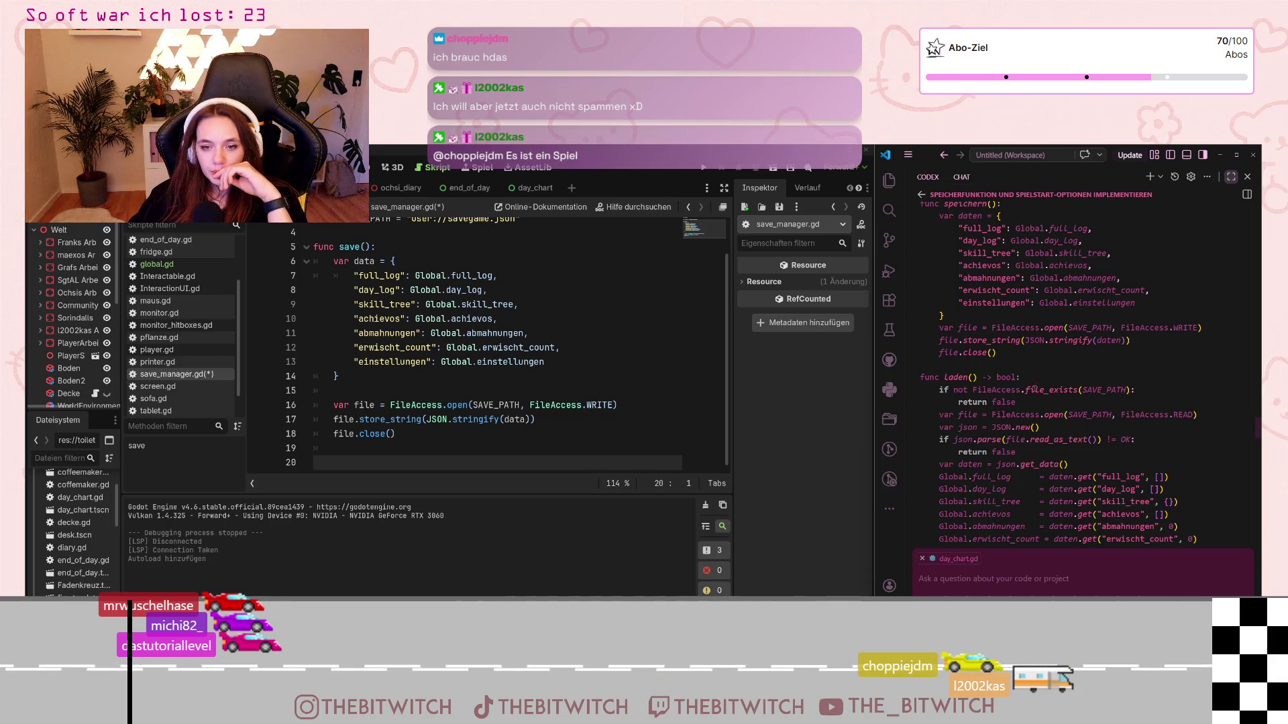
scroll(999, 389, "down", 1)
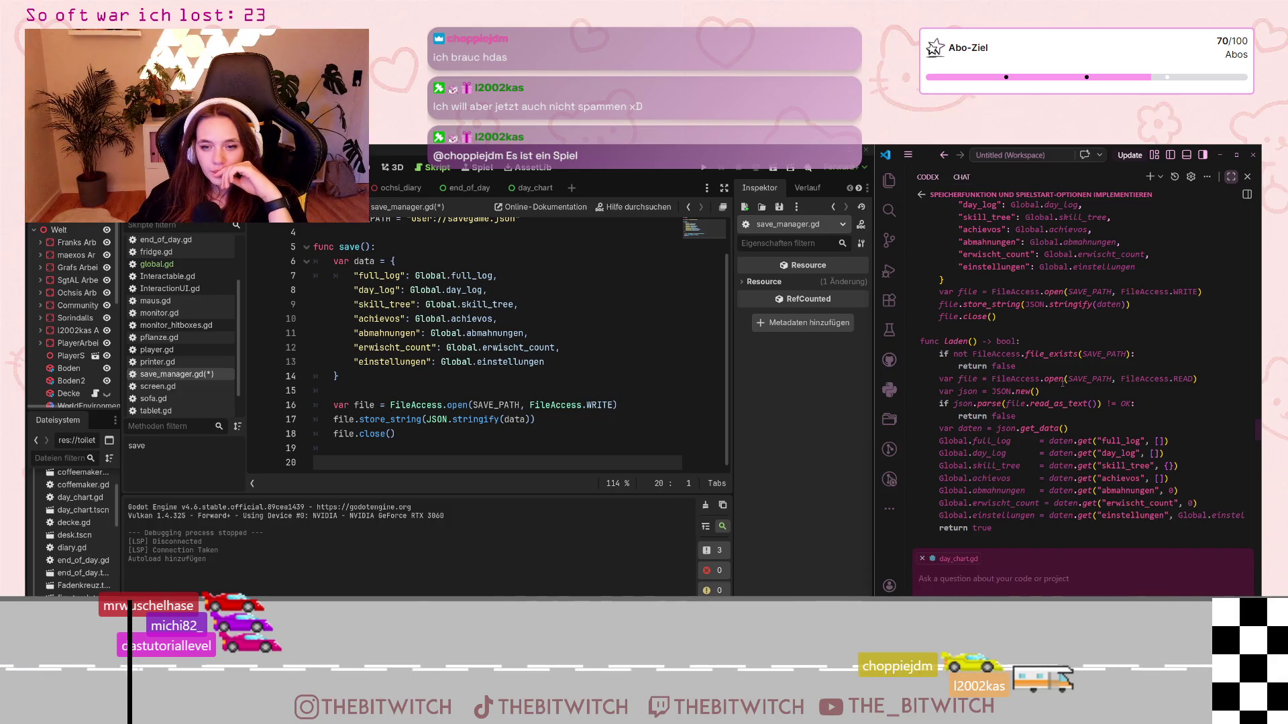
scroll(977, 423, "down", 3)
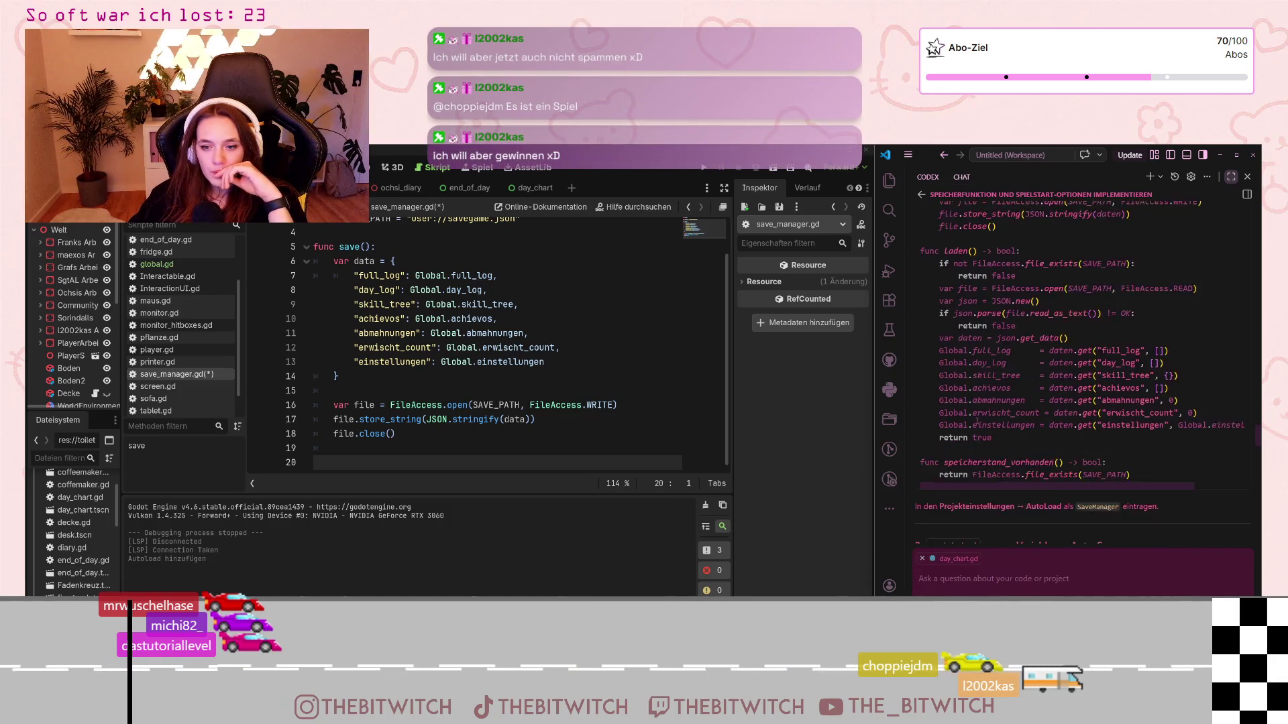
scroll(976, 422, "down", 1)
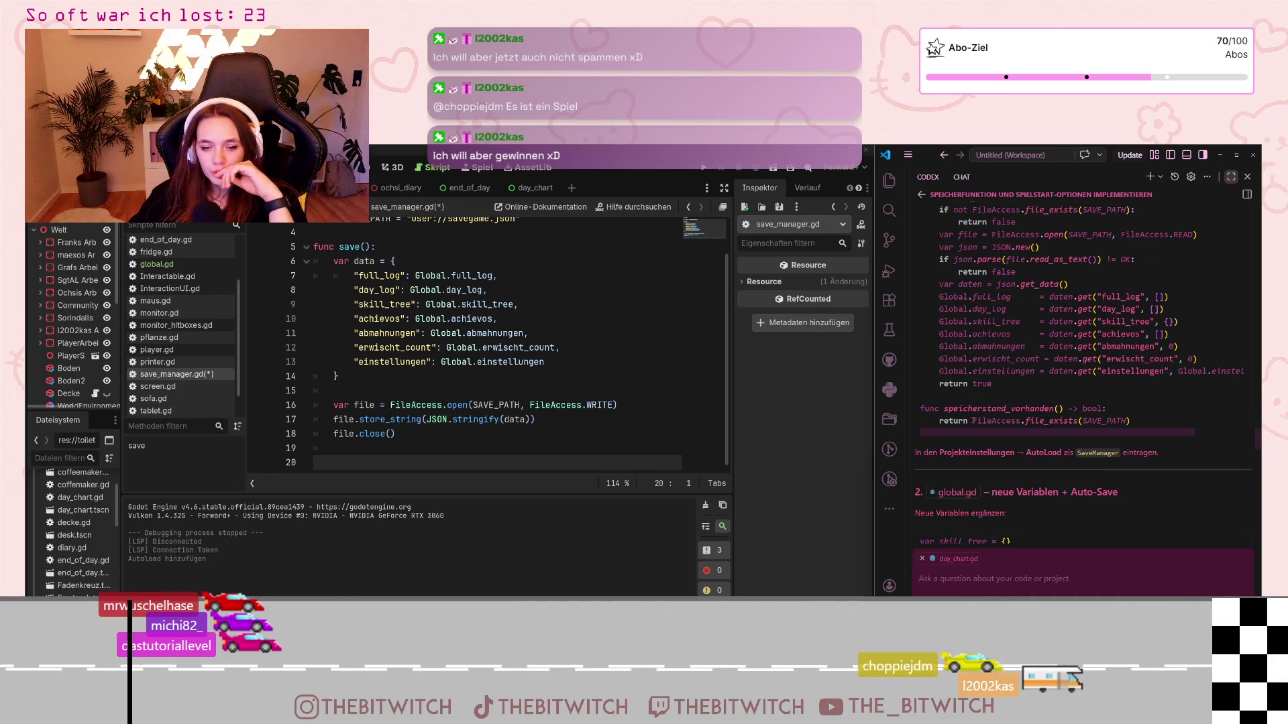
scroll(973, 420, "down", 2)
scroll(971, 420, "down", 3)
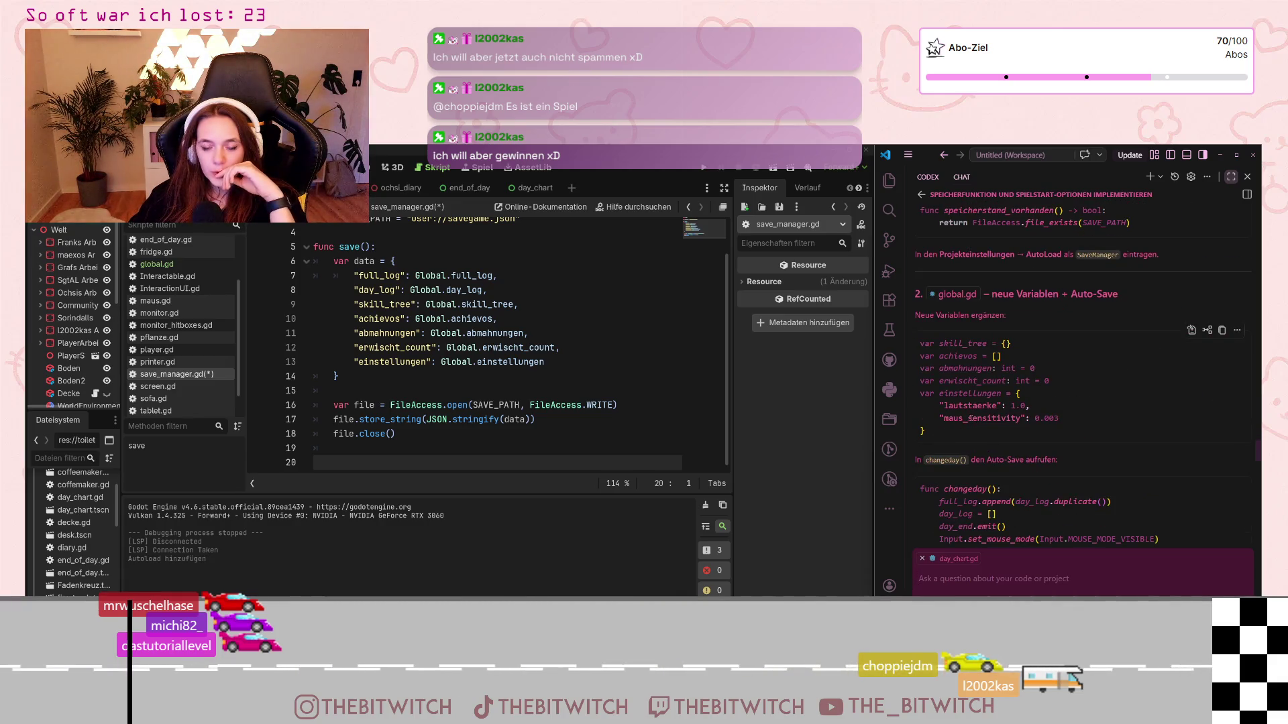
scroll(970, 419, "up", 3)
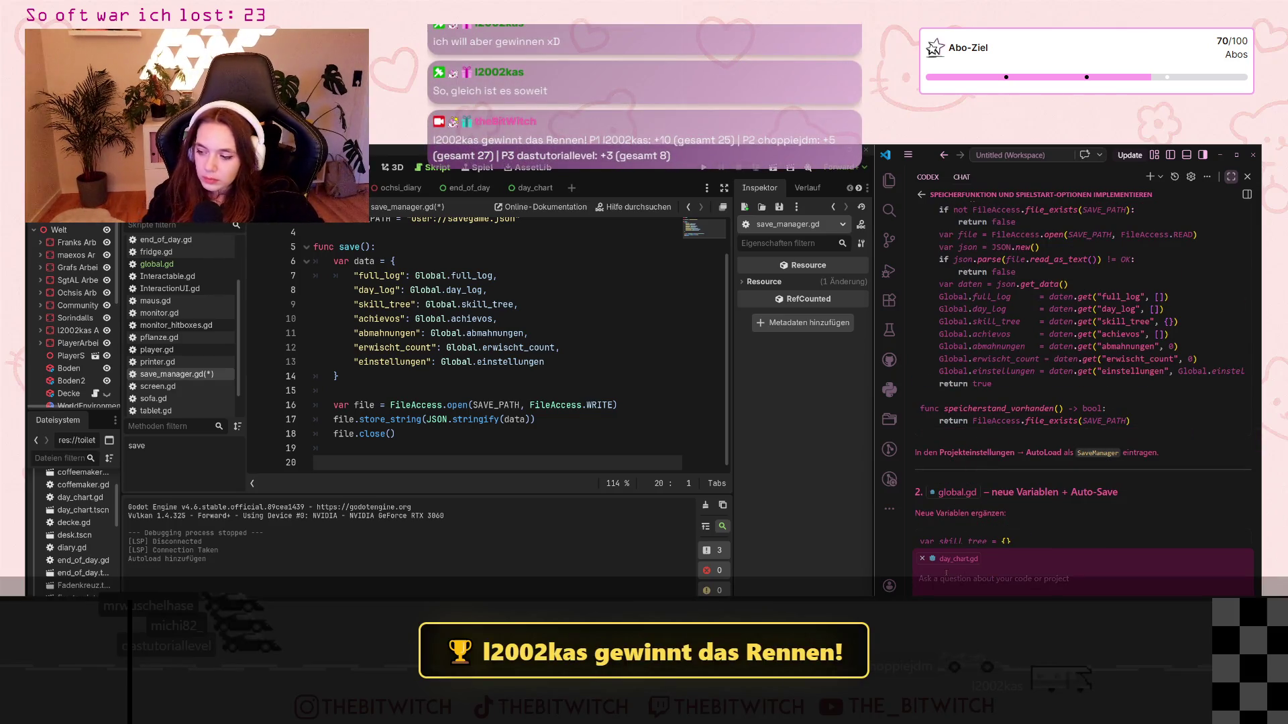
Step: Ask the AI assistant, in German, to explain its reasoning in future rather than only giving code
type("für die zu")
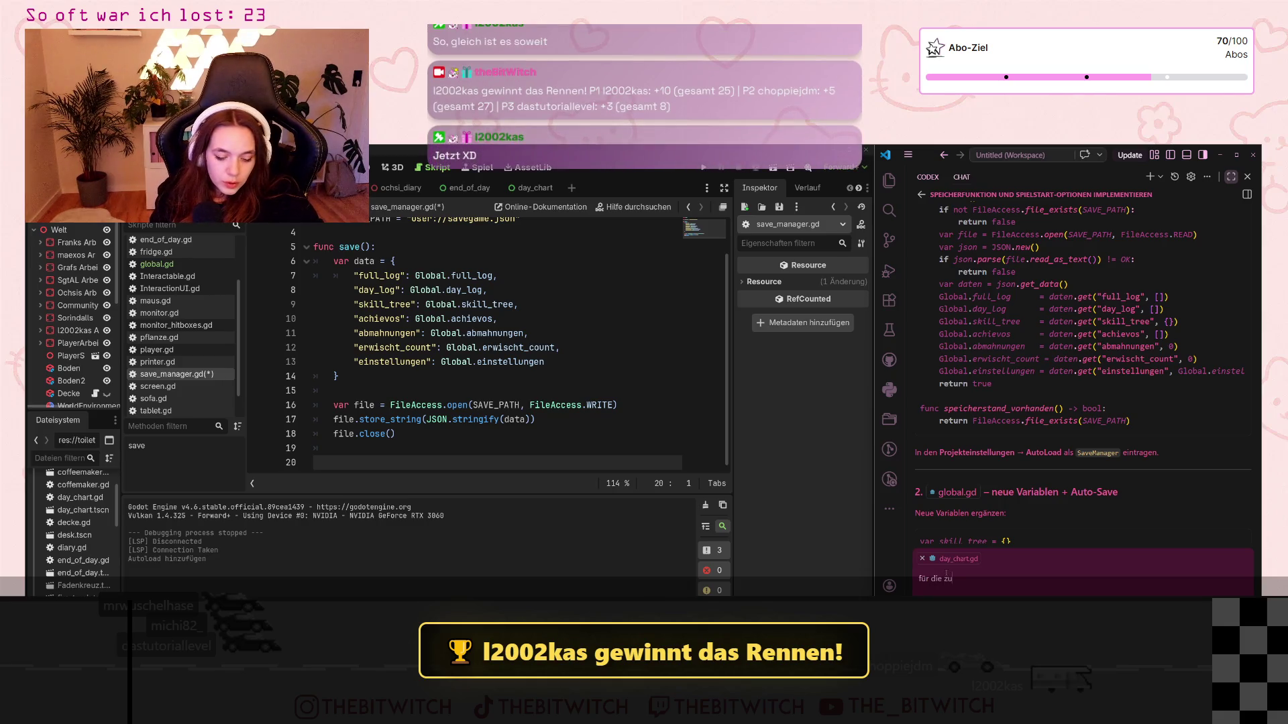
type("kunft:")
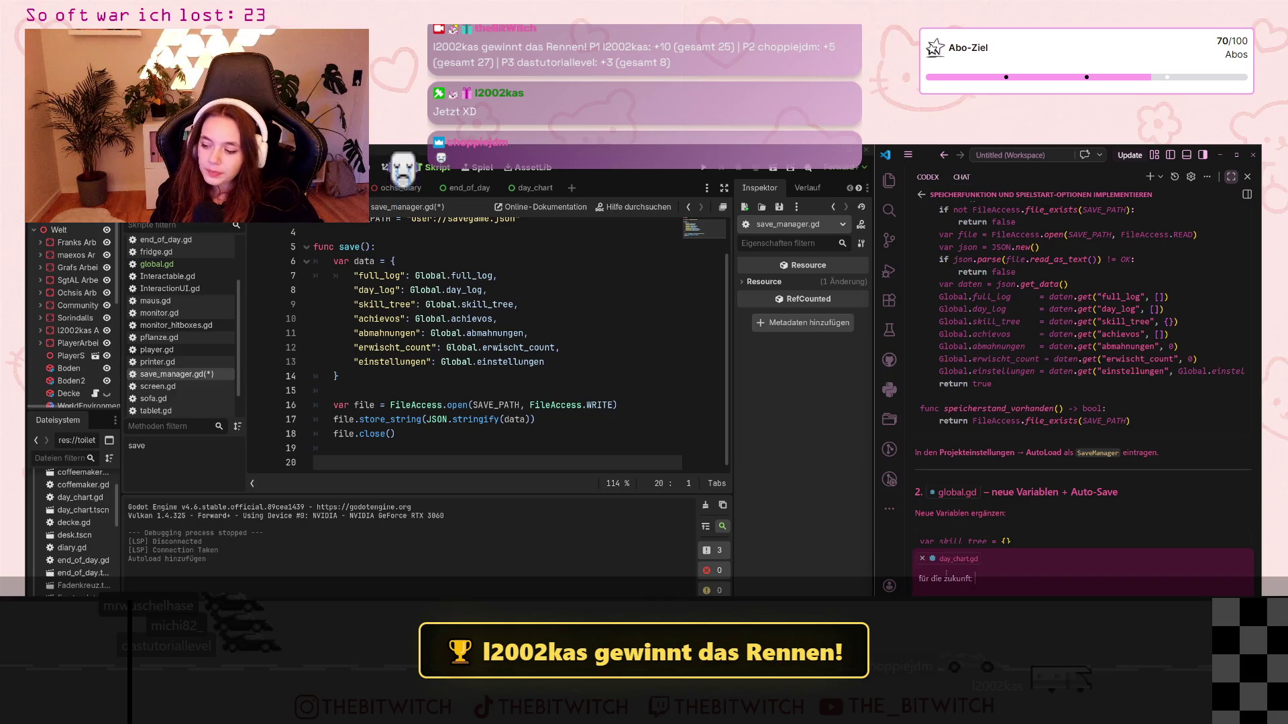
type(" erkläre bitte mehr als")
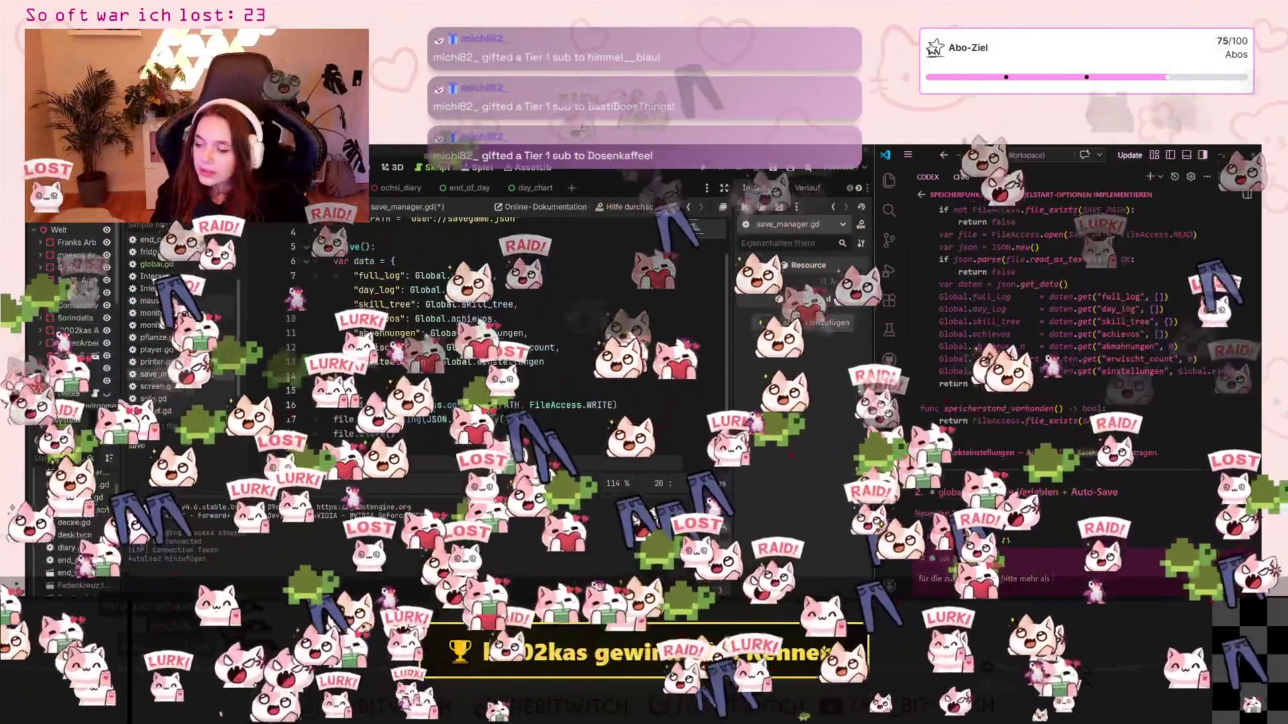
left_click(315, 463)
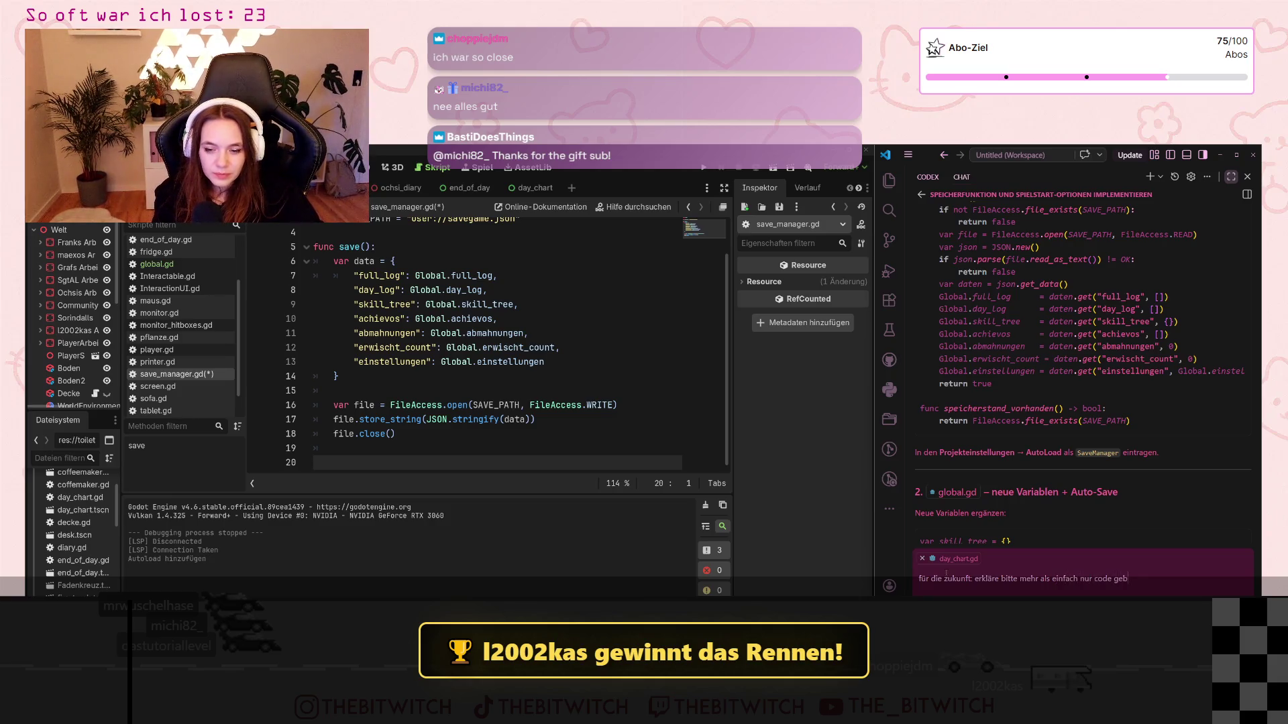
type("l es wirklich vers")
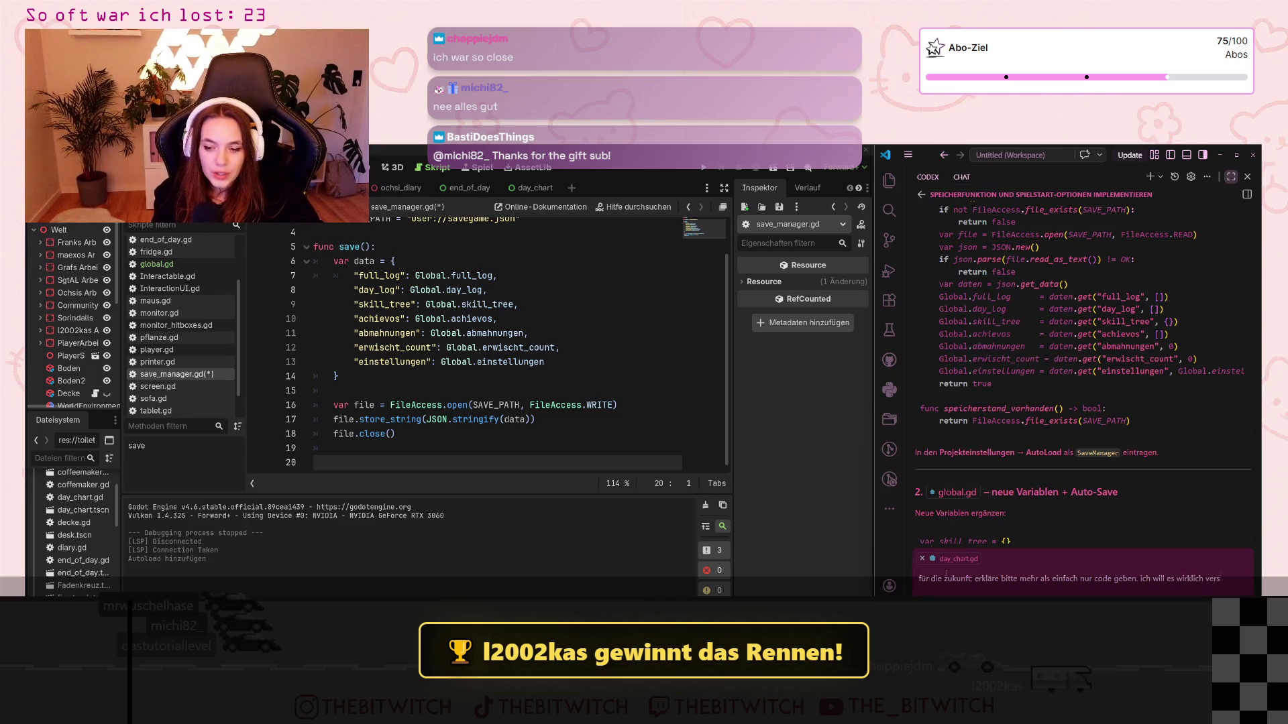
type("tehen und dar")
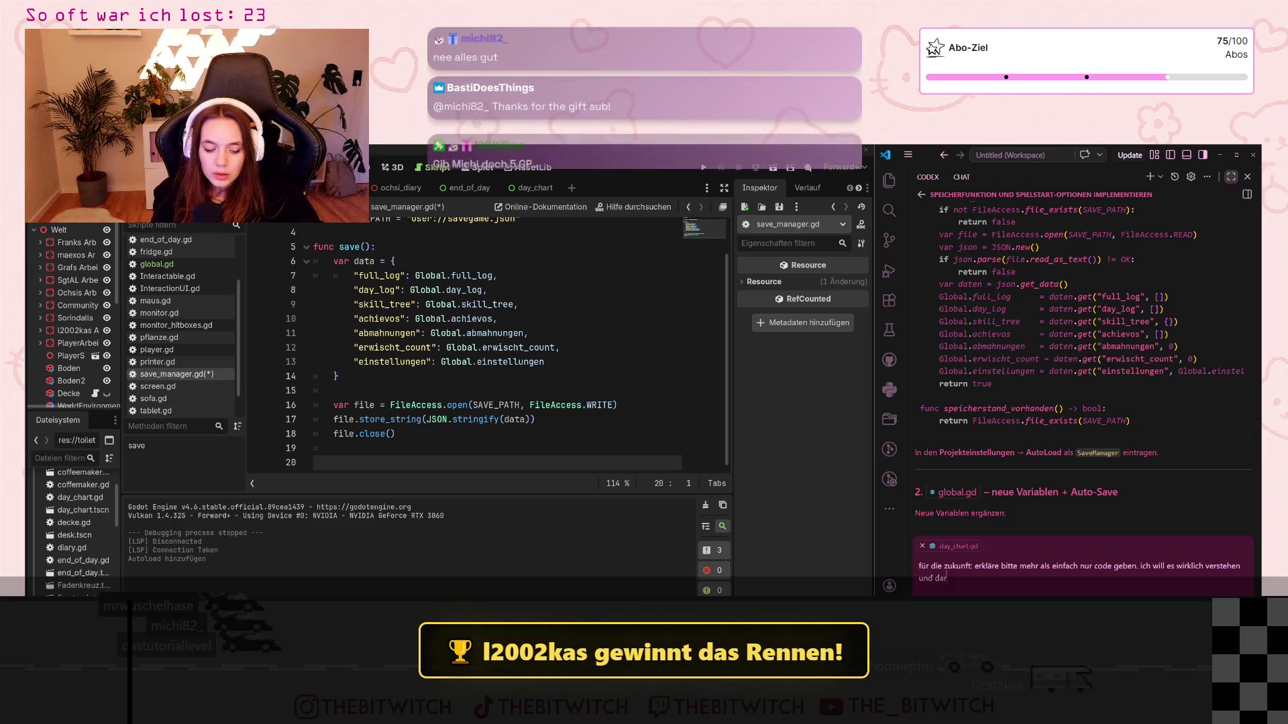
type("aus")
type(" lernen, sta")
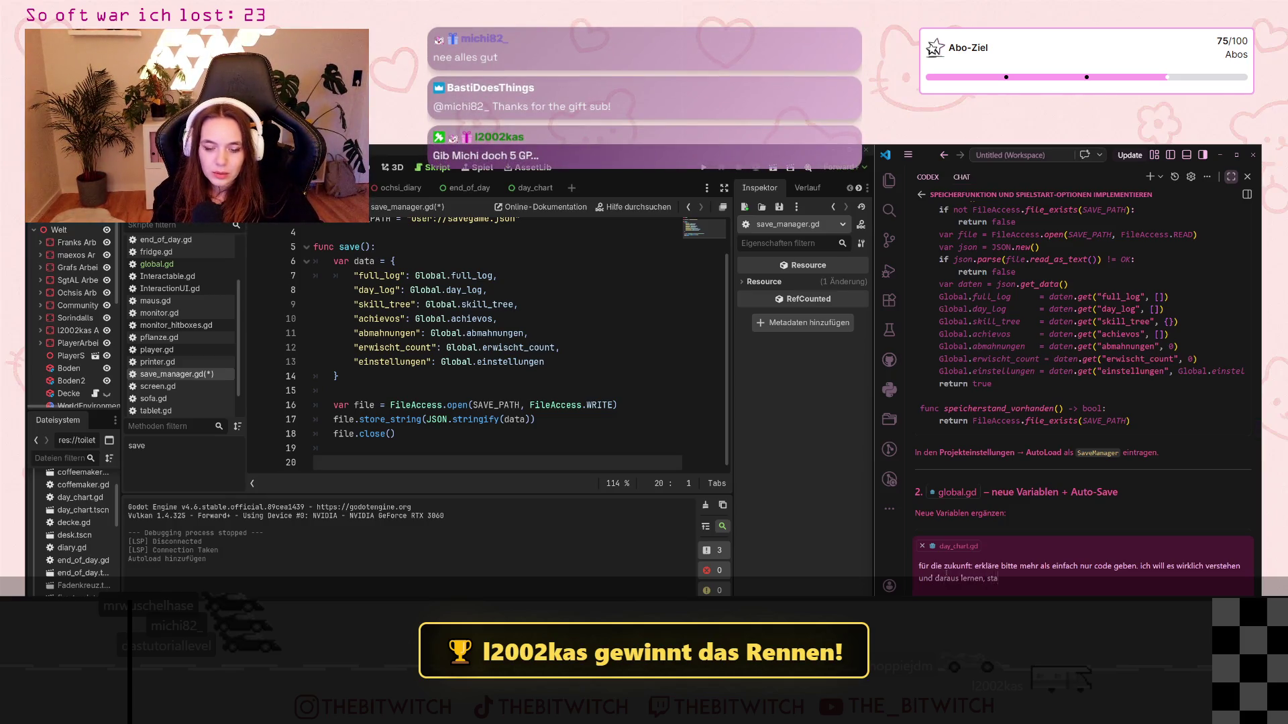
type("infach nur abschreiben.")
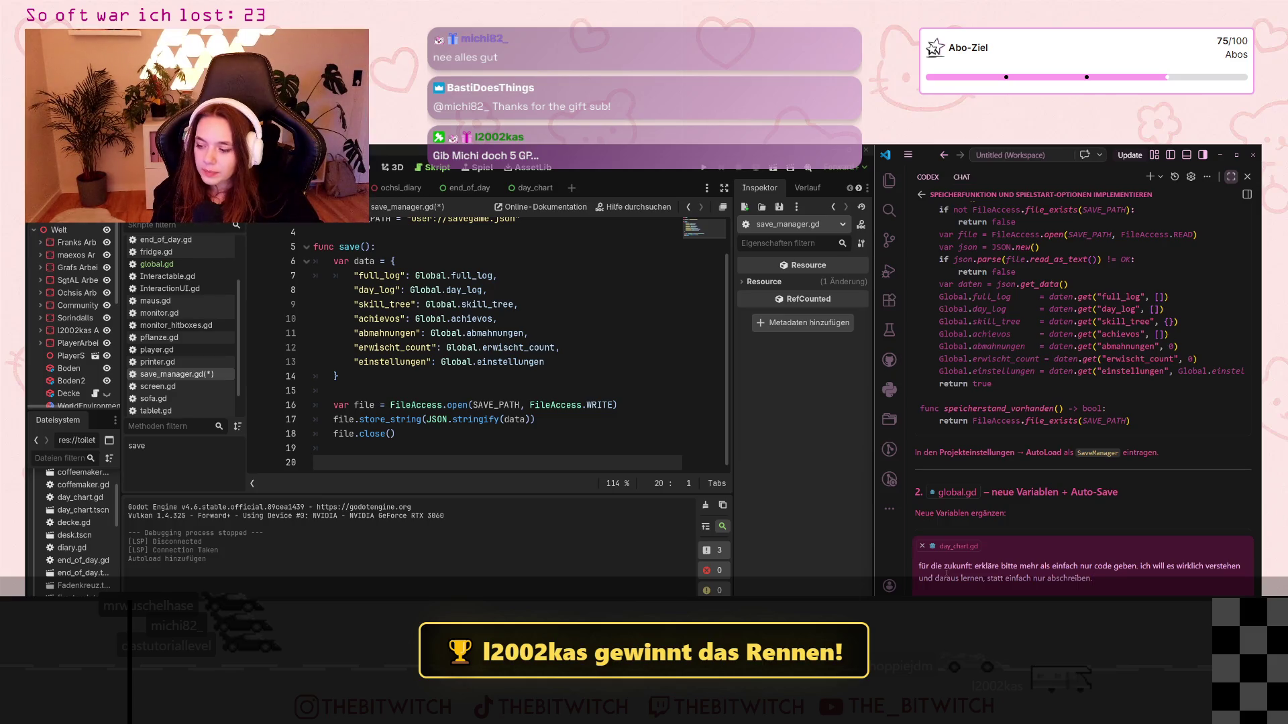
key("Return")
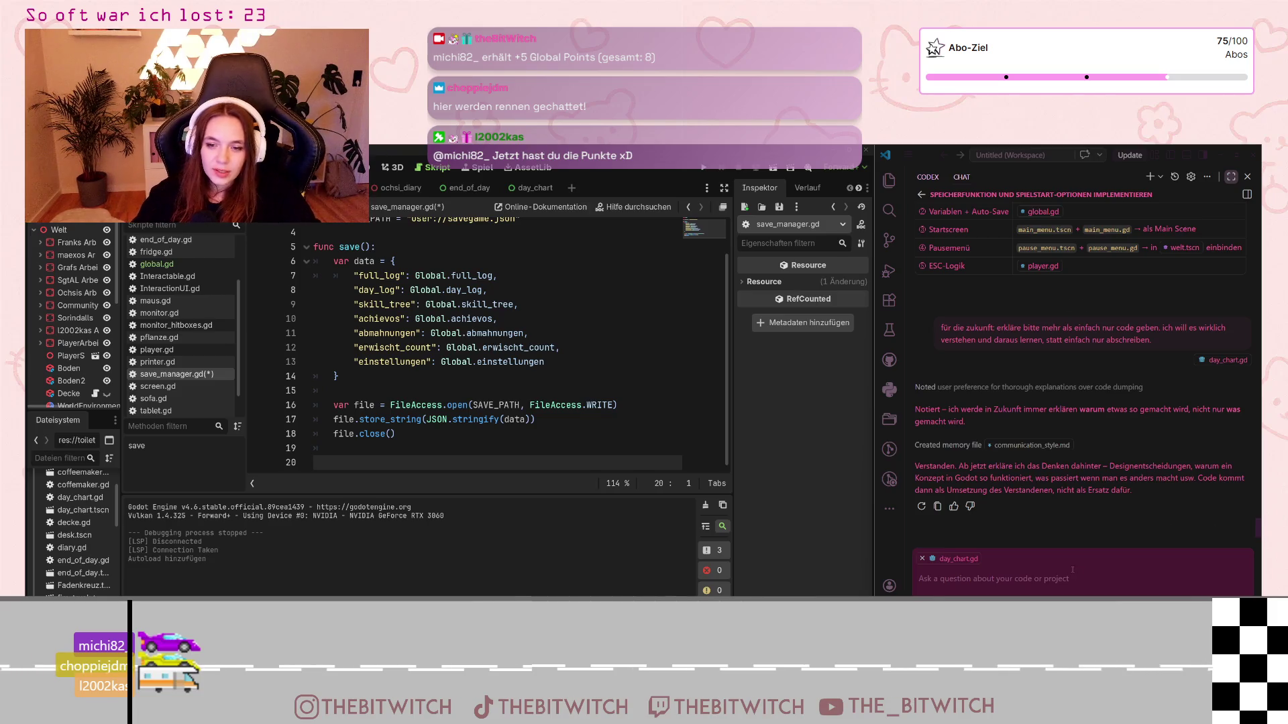
Step: Bring VS Code forward and read the AI's reply recording the explanation preference in communication_style.md
left_click(1083, 481)
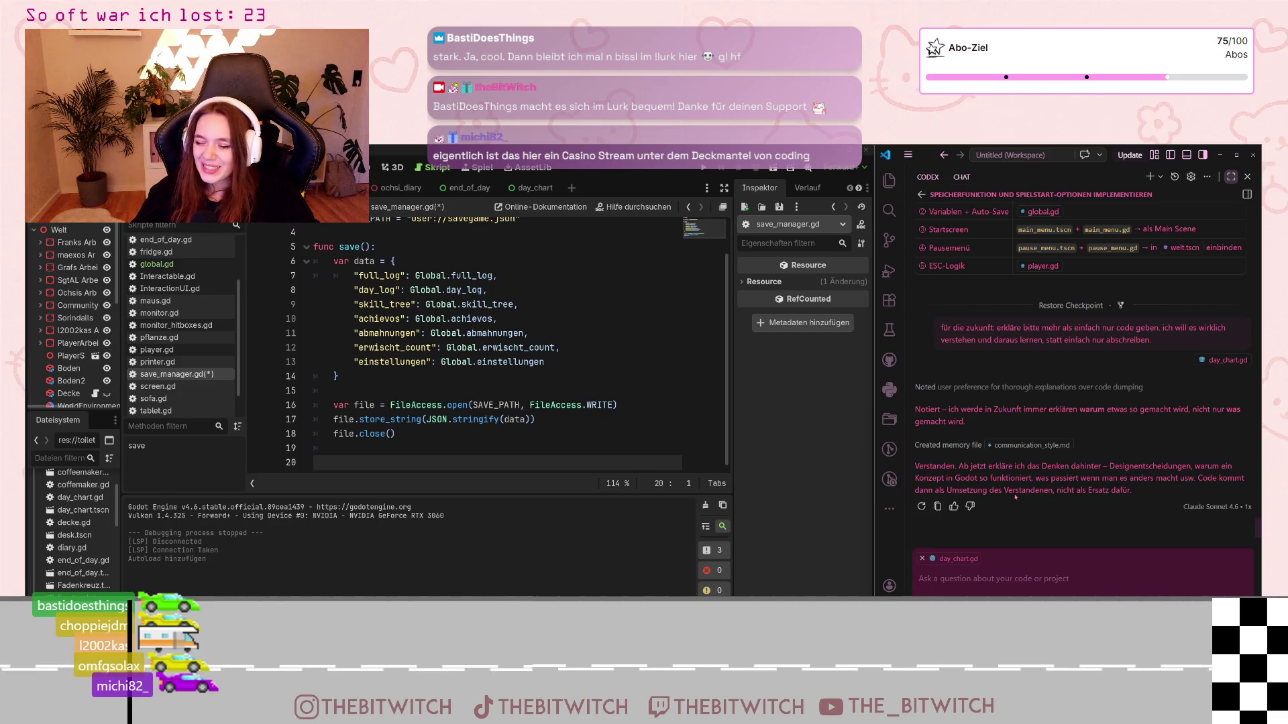
scroll(1041, 461, "up", 15)
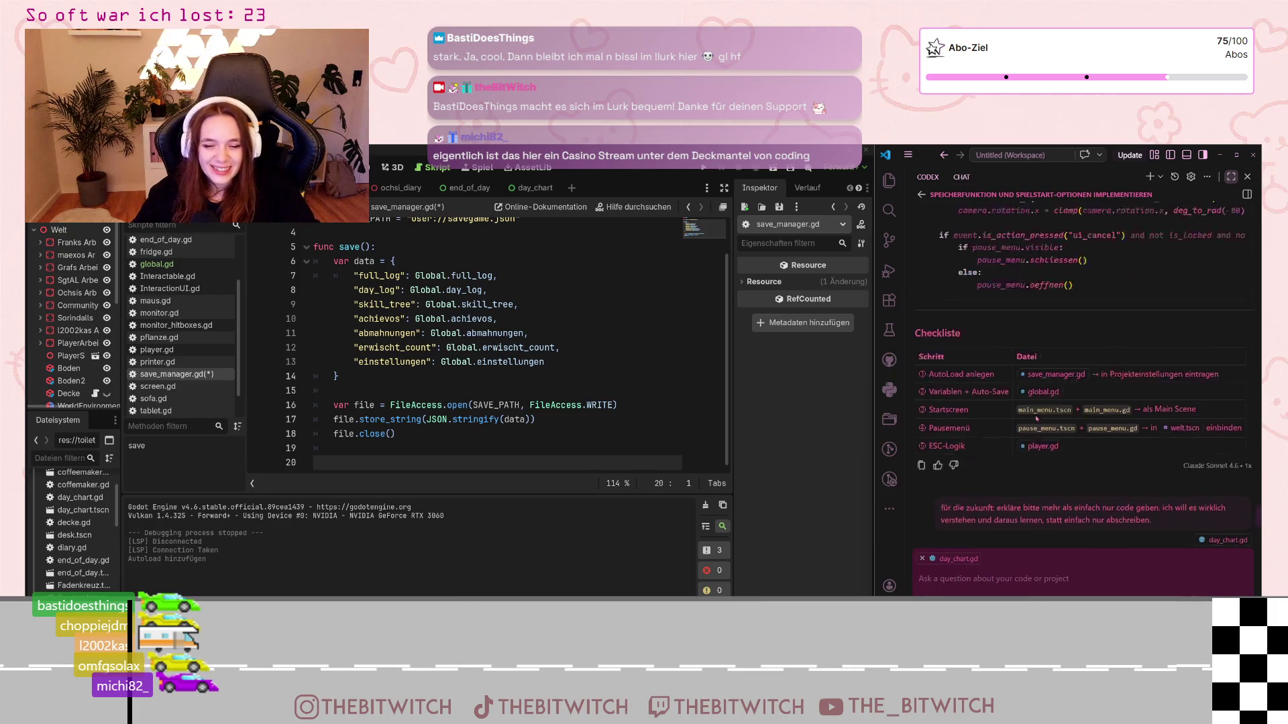
Step: Add 'func load() -> bool:' on line 20 with an 'if not FileAccess.file_exists(SAVE_PATH):' check
scroll(1041, 461, "up", 15)
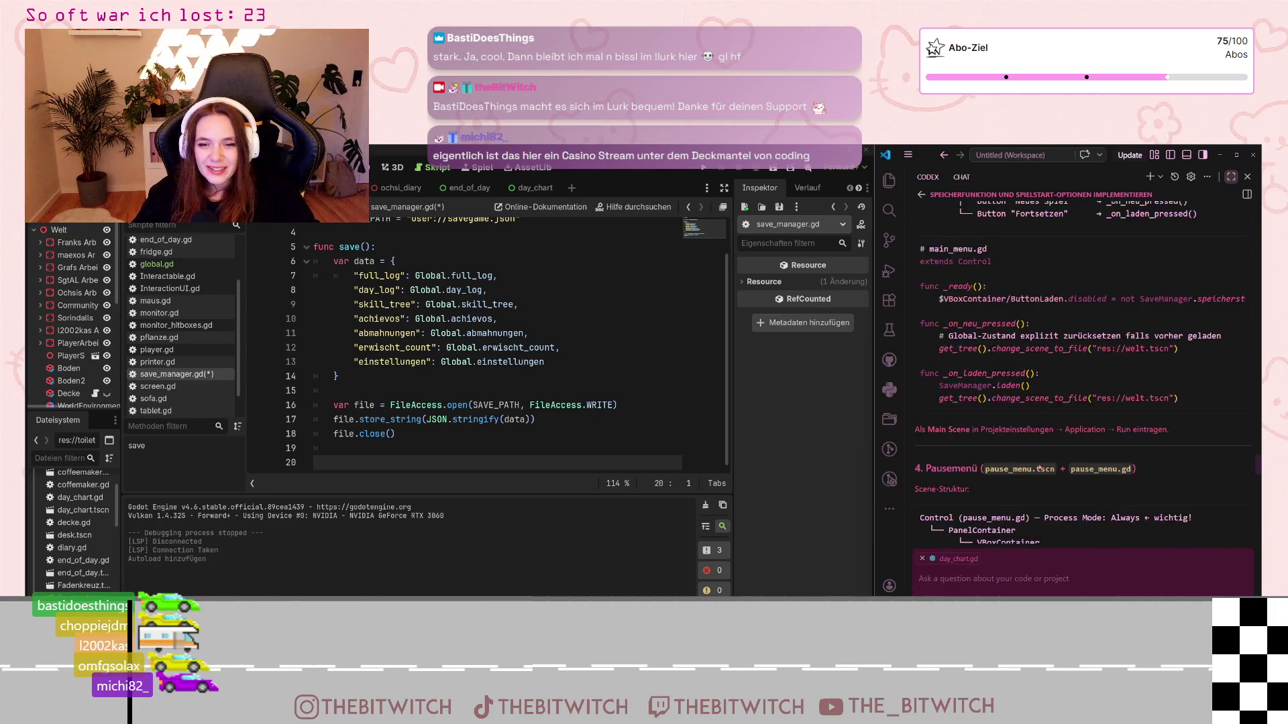
scroll(1038, 464, "down", 15)
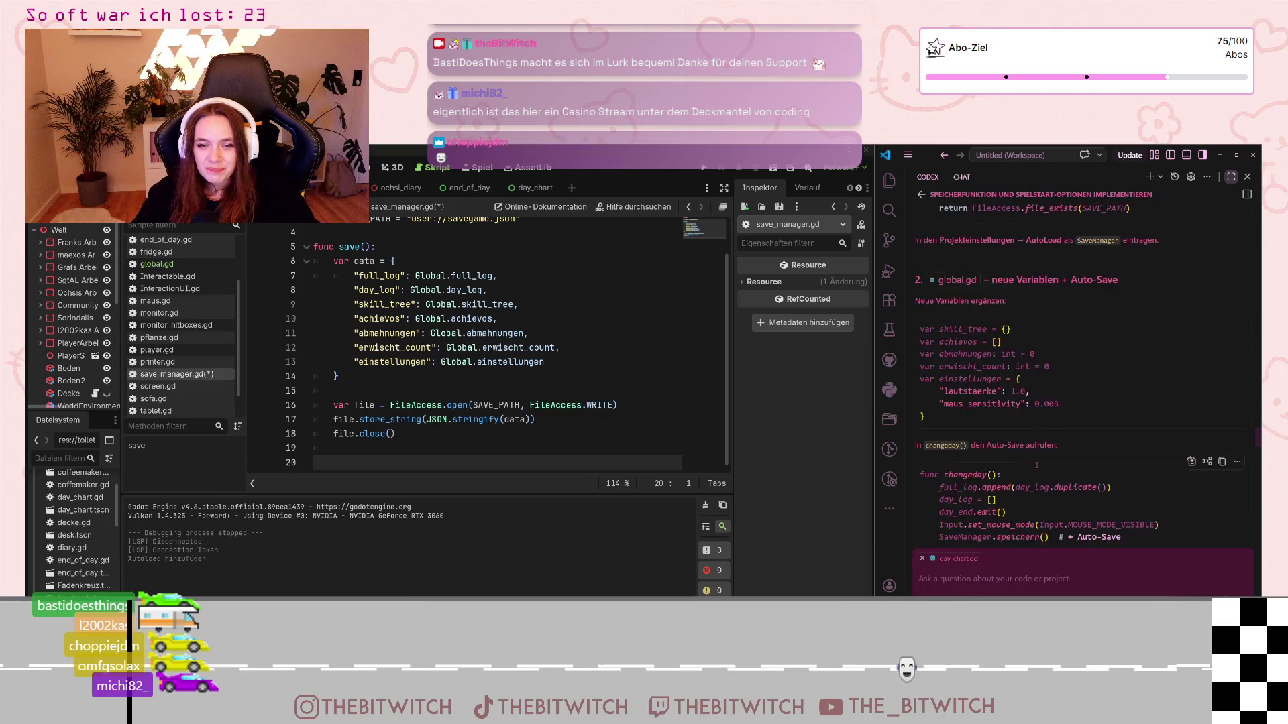
scroll(1041, 516, "up", 10)
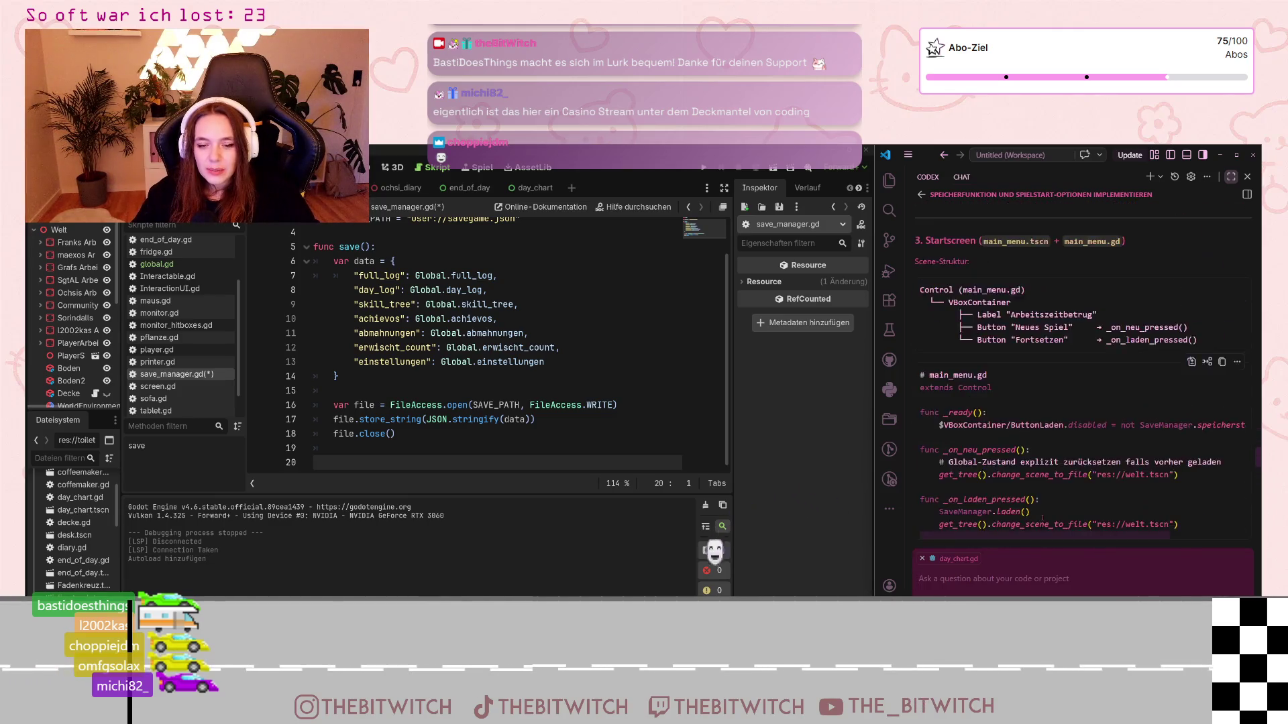
scroll(1057, 504, "up", 2)
left_click(418, 396)
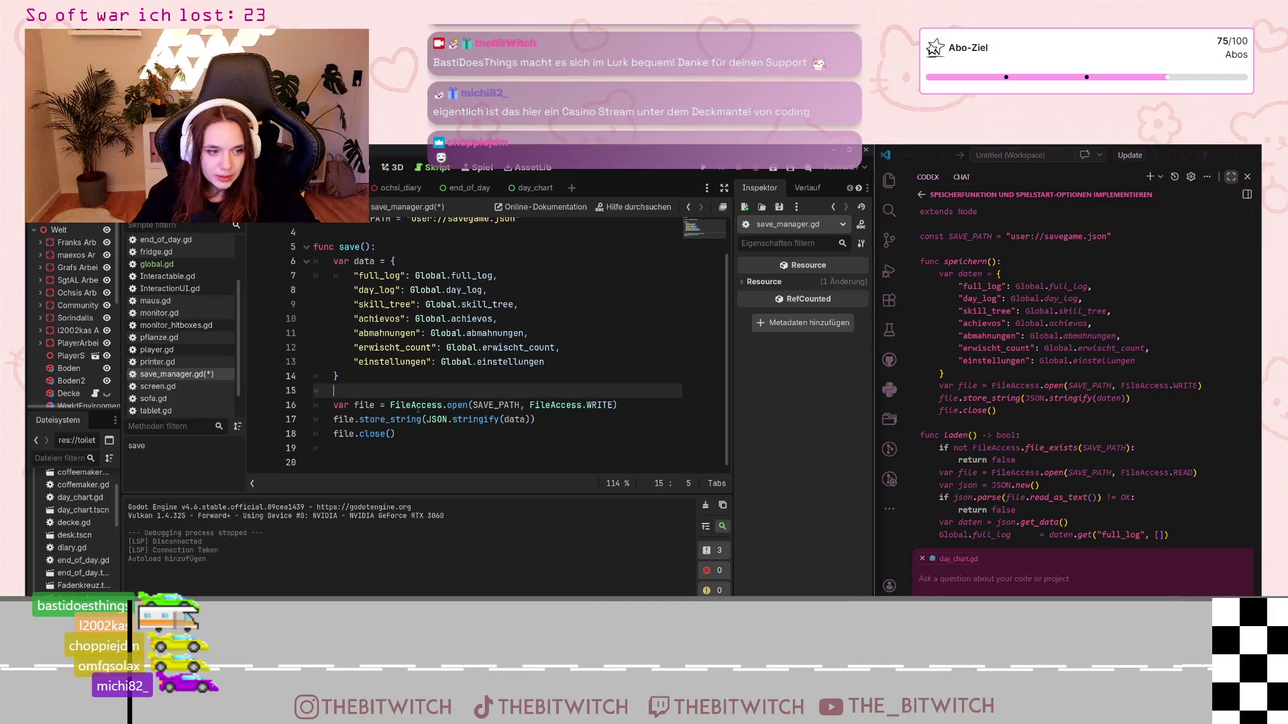
left_click(409, 434)
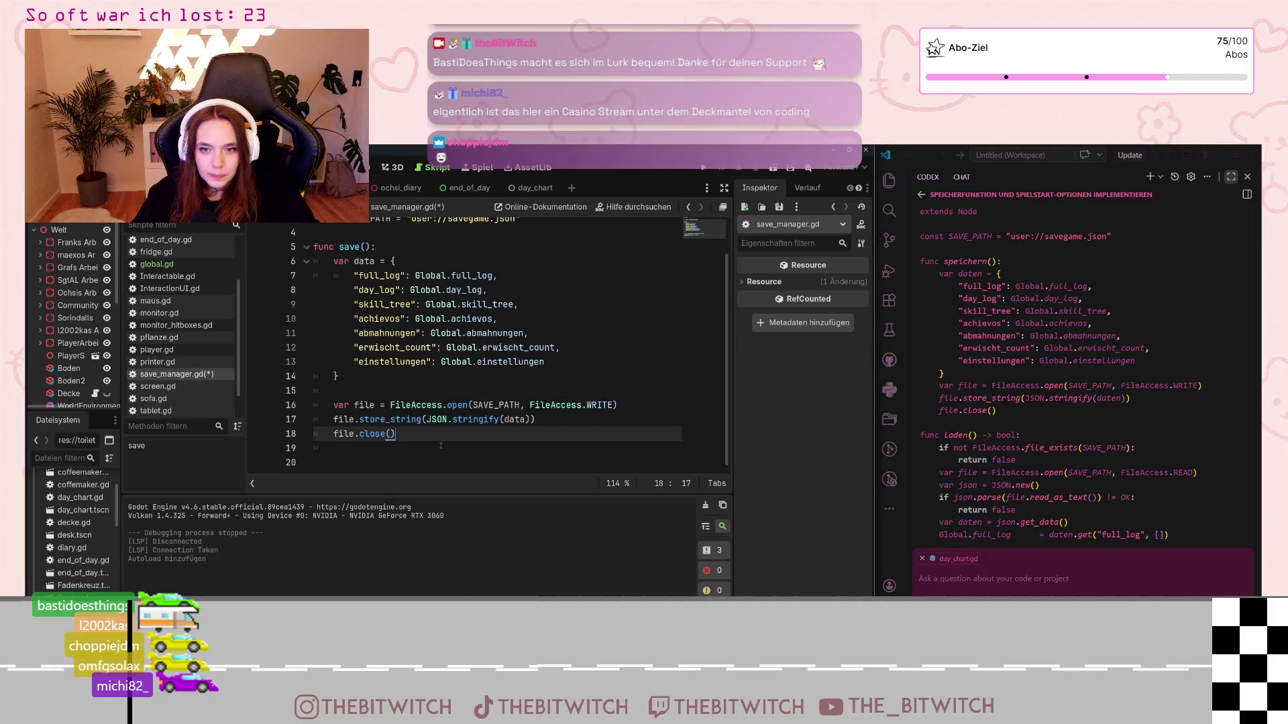
key("Down")
key("Down")
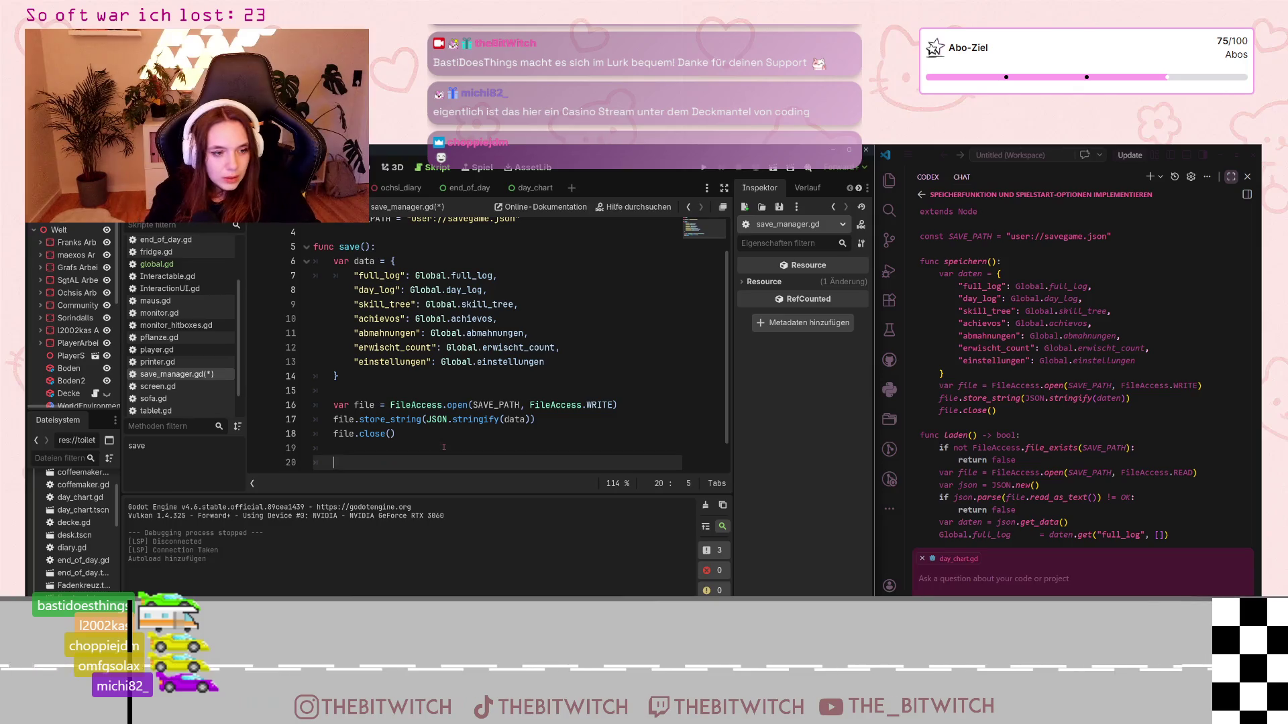
type("func ")
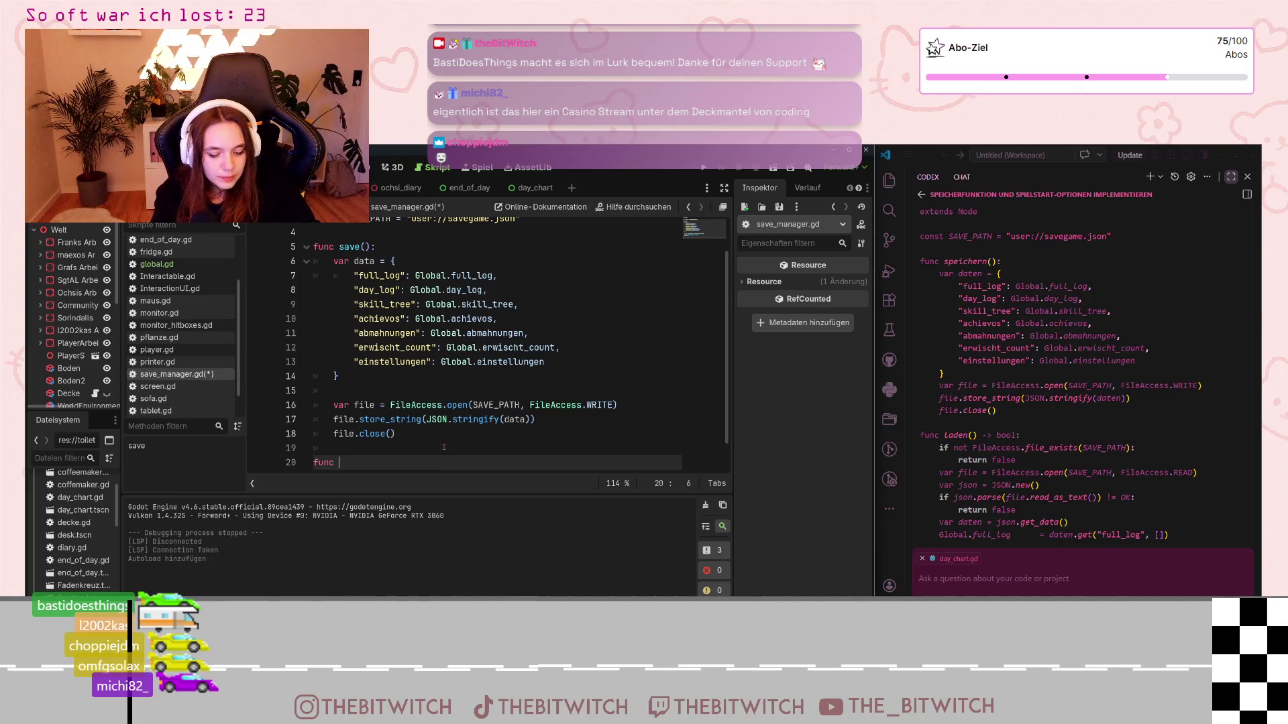
type("load")
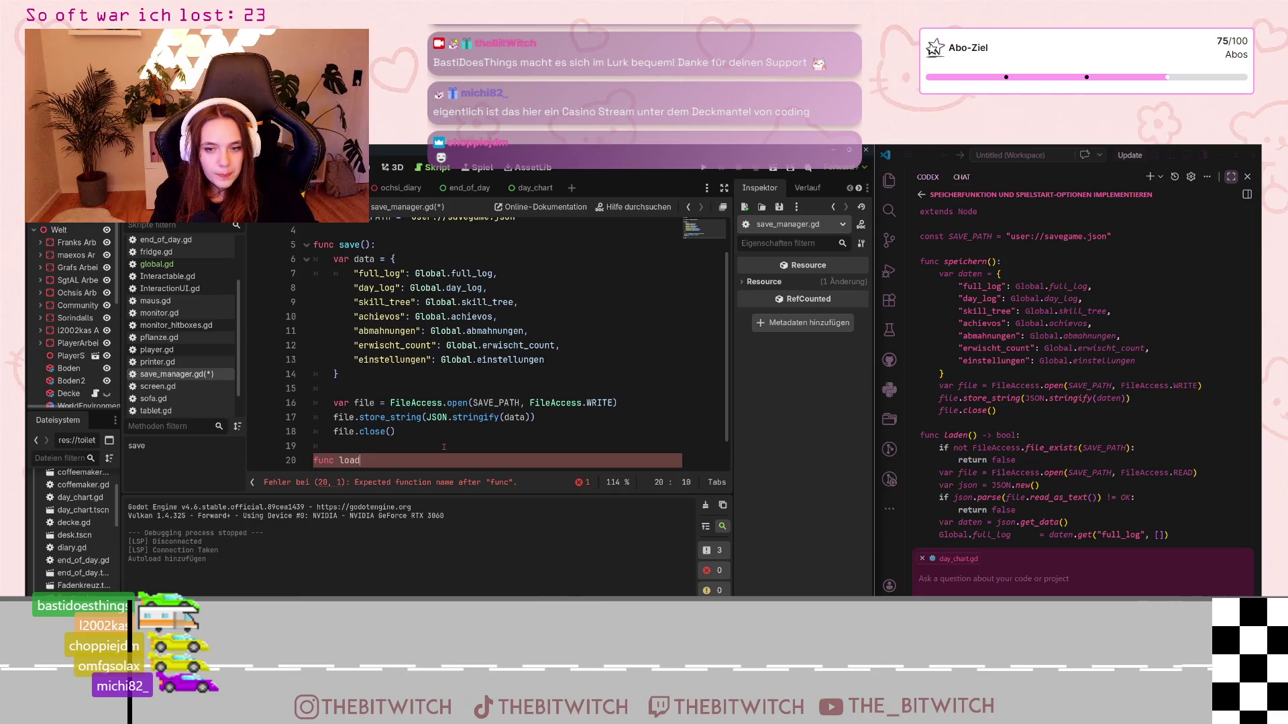
type("() -> b")
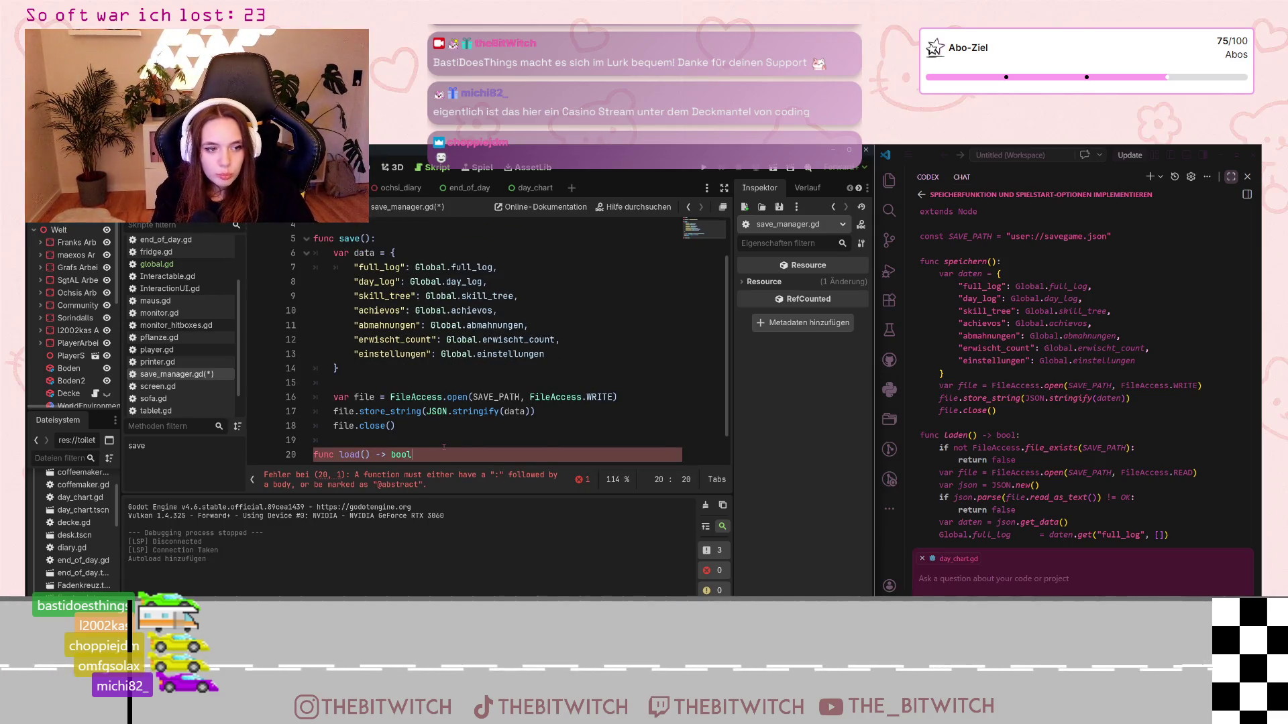
type("ool:")
key("Return")
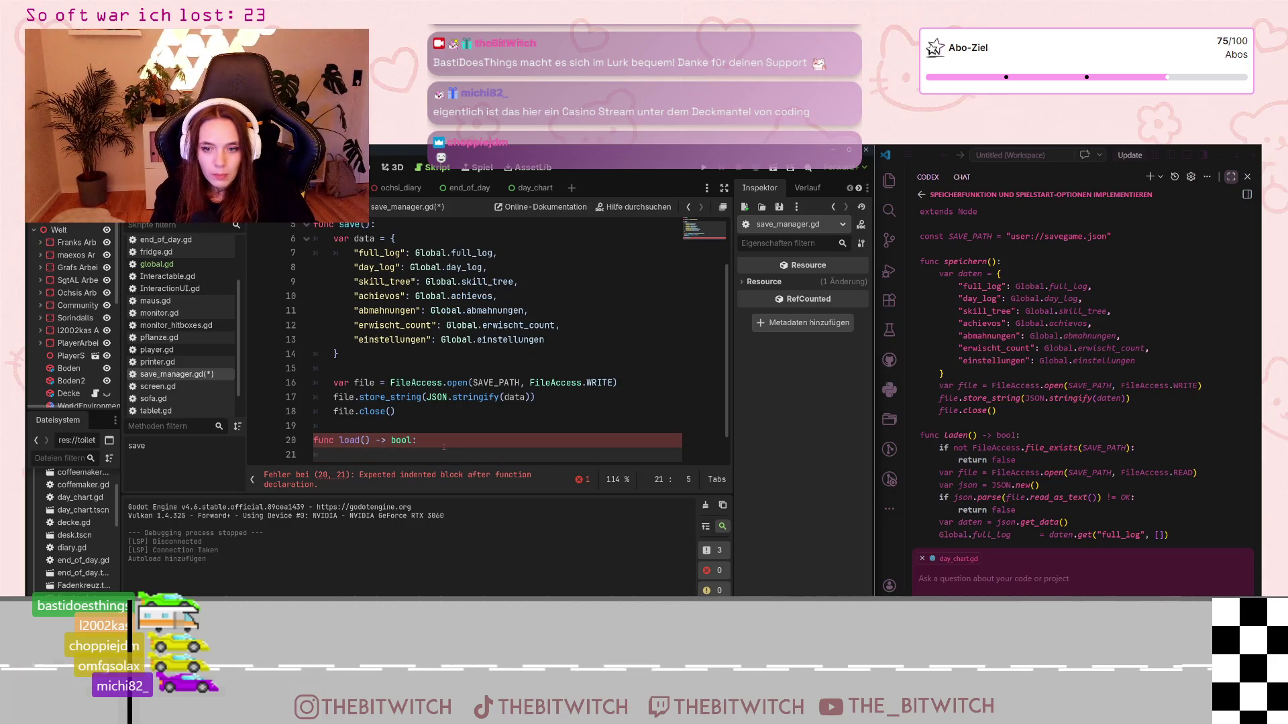
type("if not ")
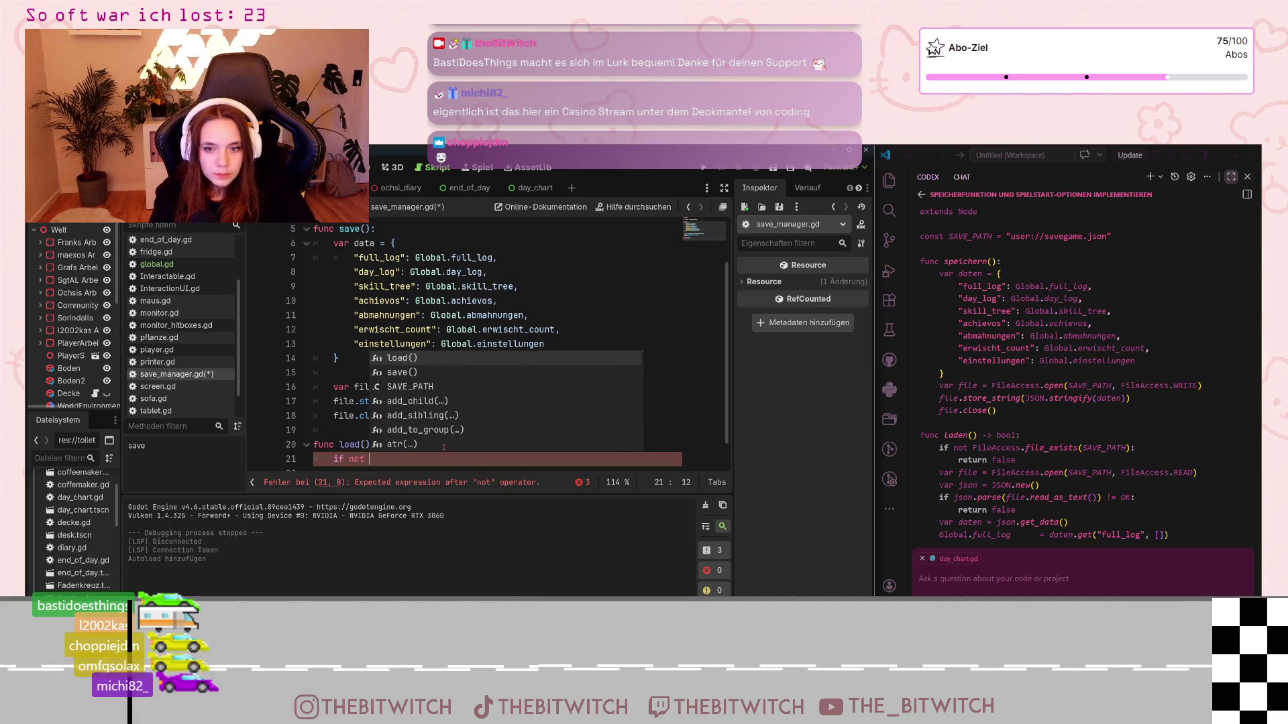
type("FileAccess")
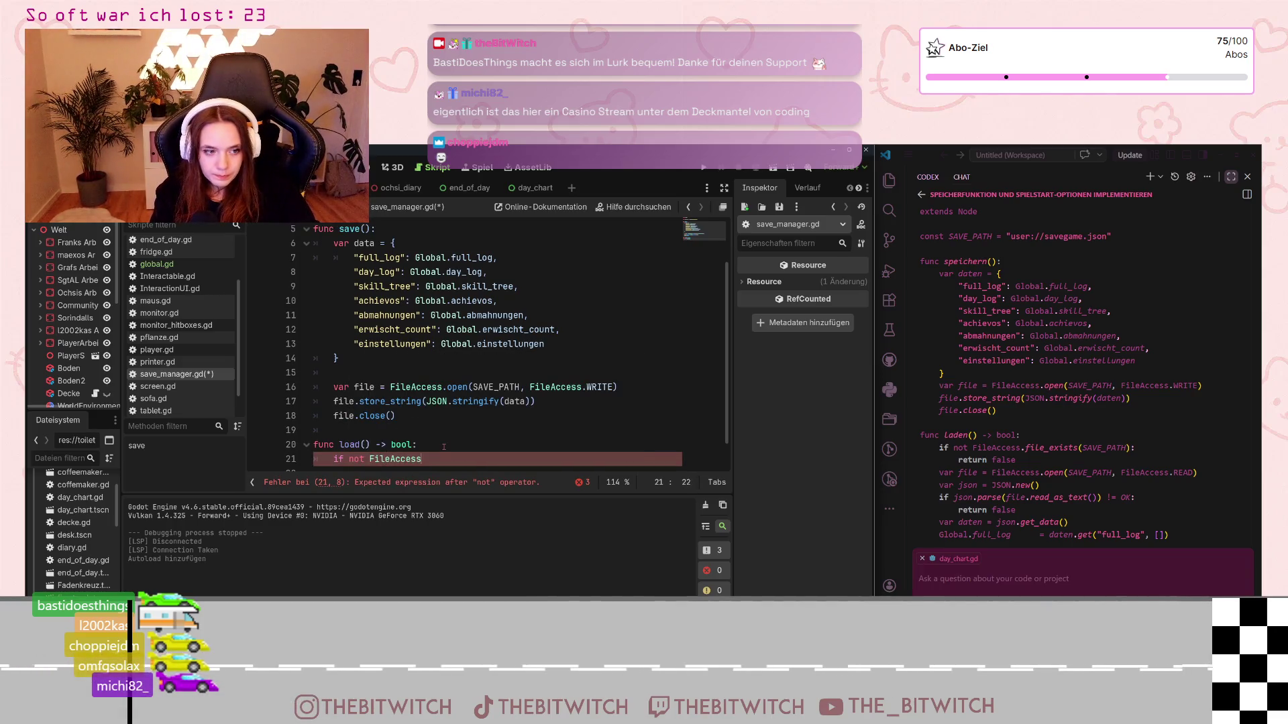
type(".file")
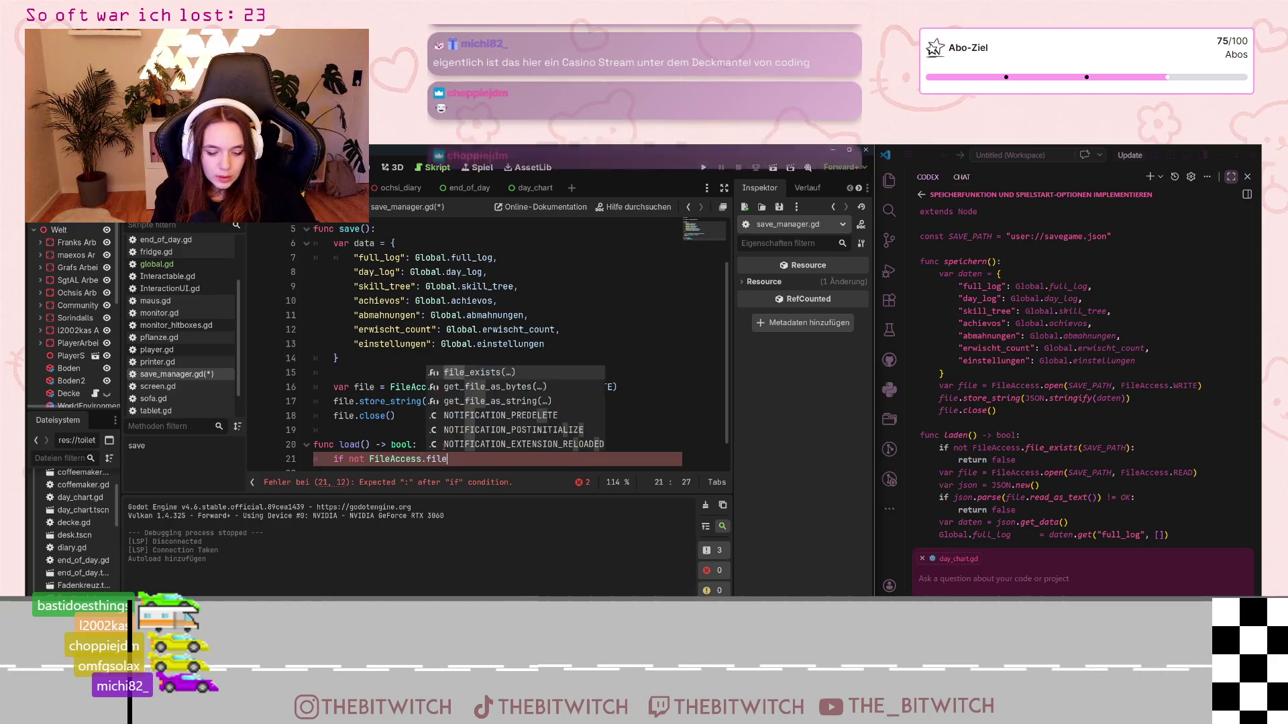
type("_exists")
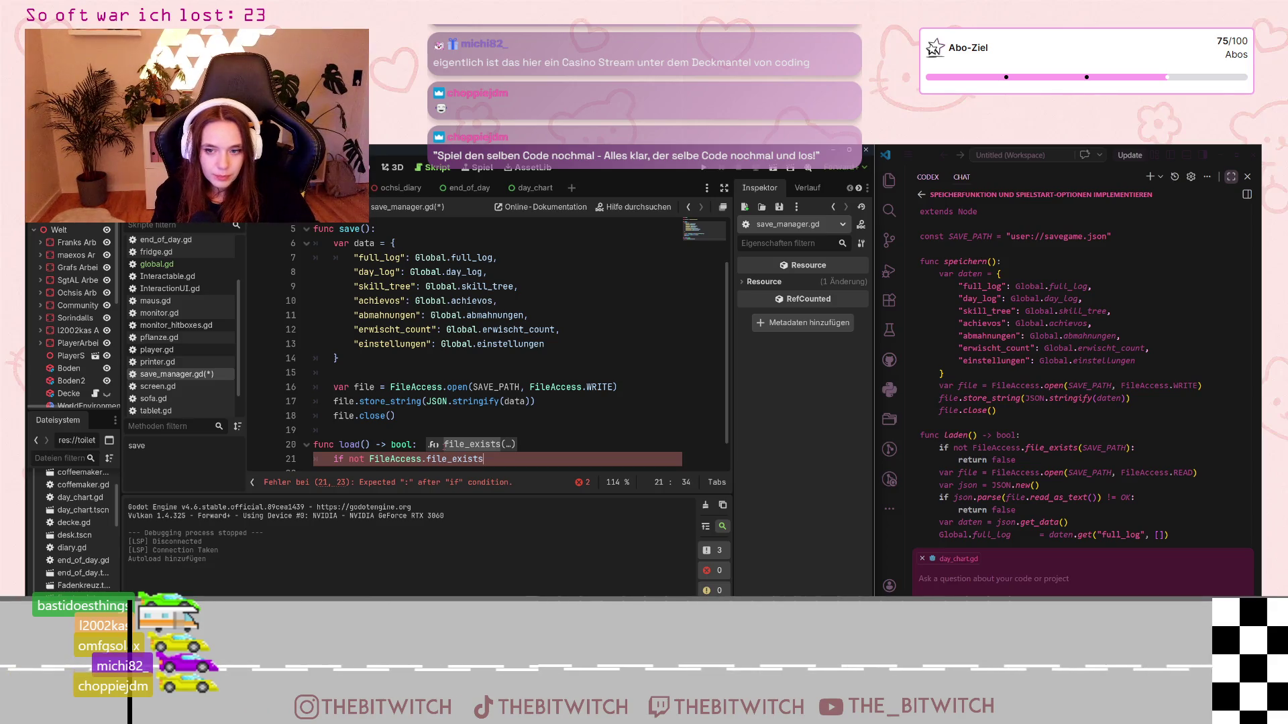
type("(SAVE_PATH)")
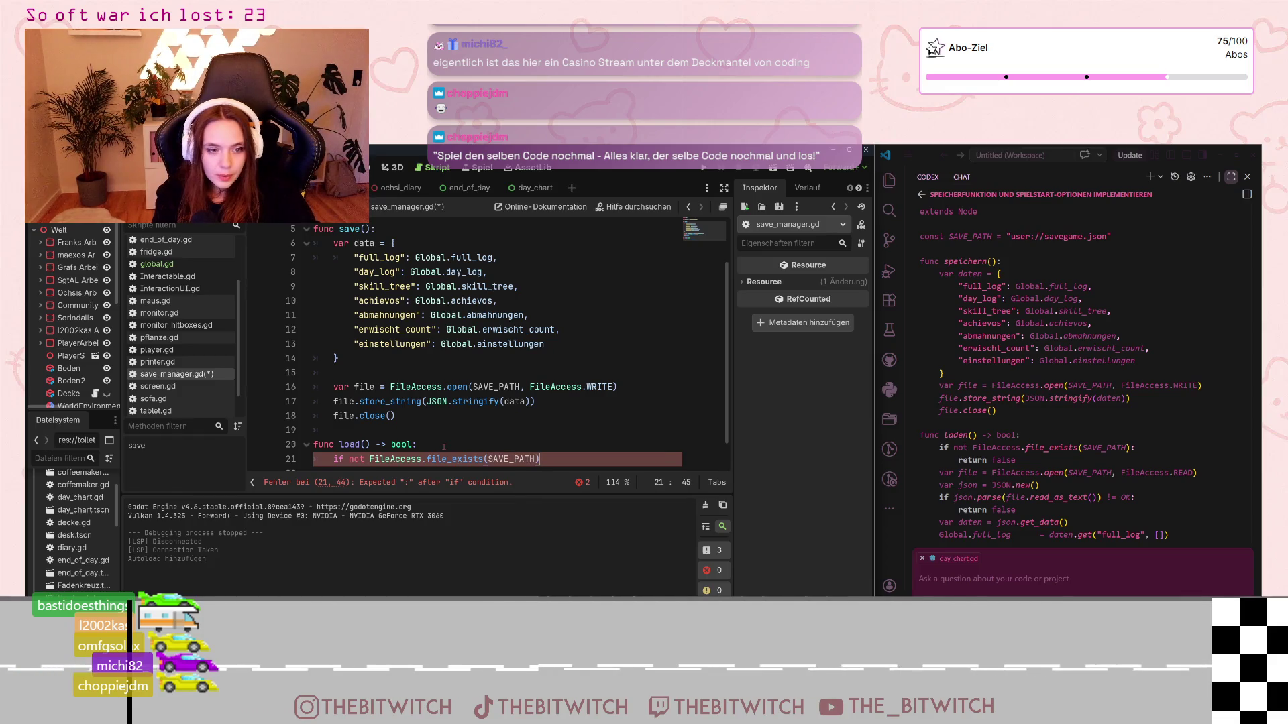
type(":")
key("Return")
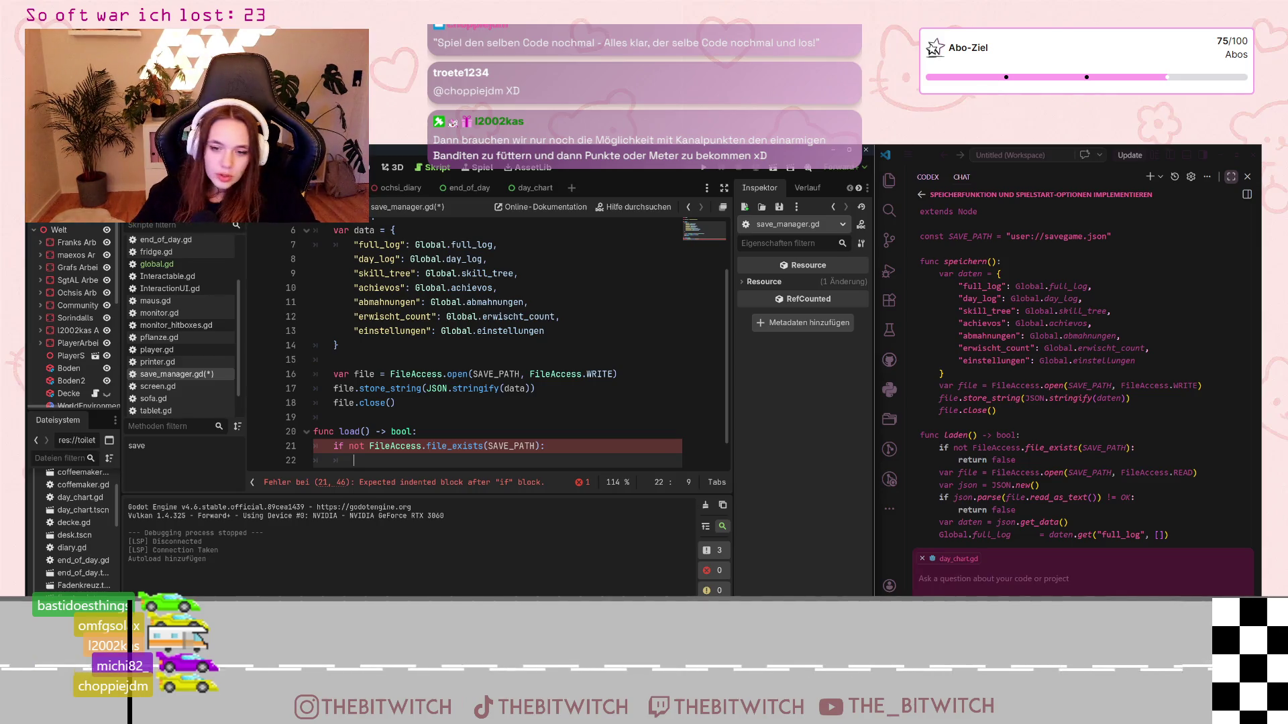
Step: Send the Codex chat the request 'Mach das jetzt bitte noch mal mit deiner letzten antwort'
scroll(1074, 473, "down", 5)
scroll(1074, 473, "down", 10)
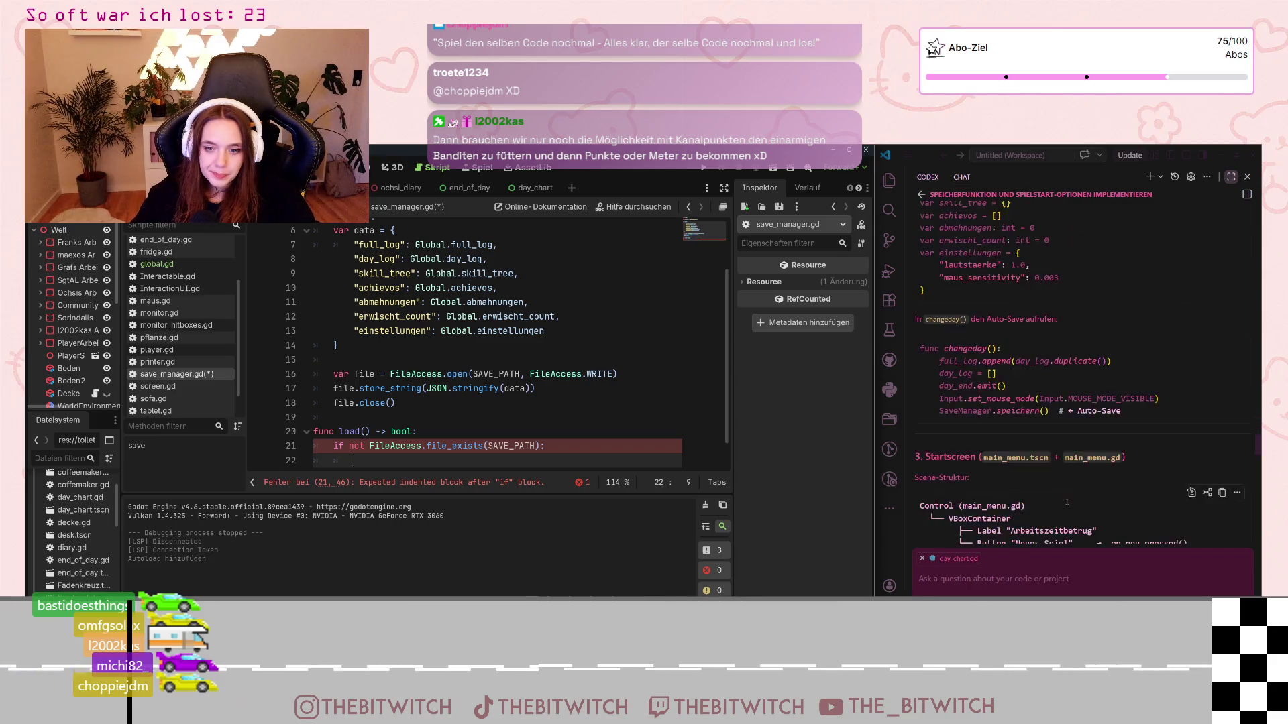
scroll(1046, 497, "down", 8)
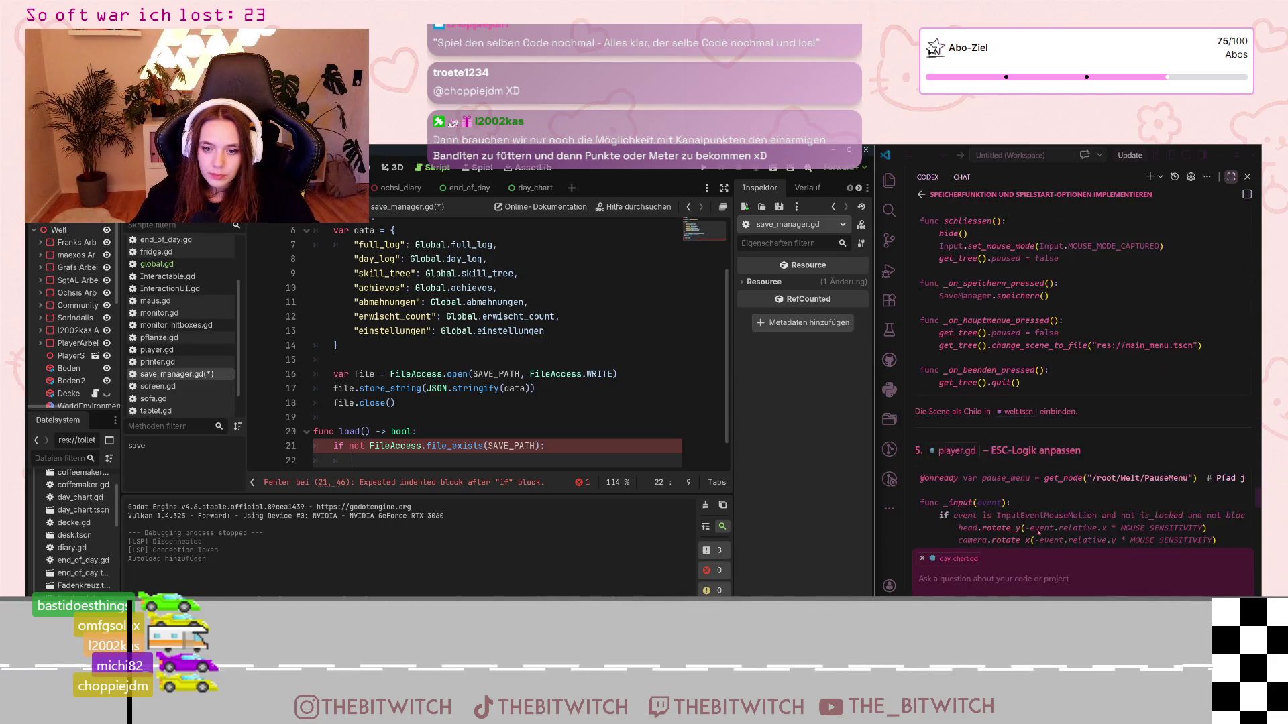
left_click(1027, 586)
type("Mach das jetzt b")
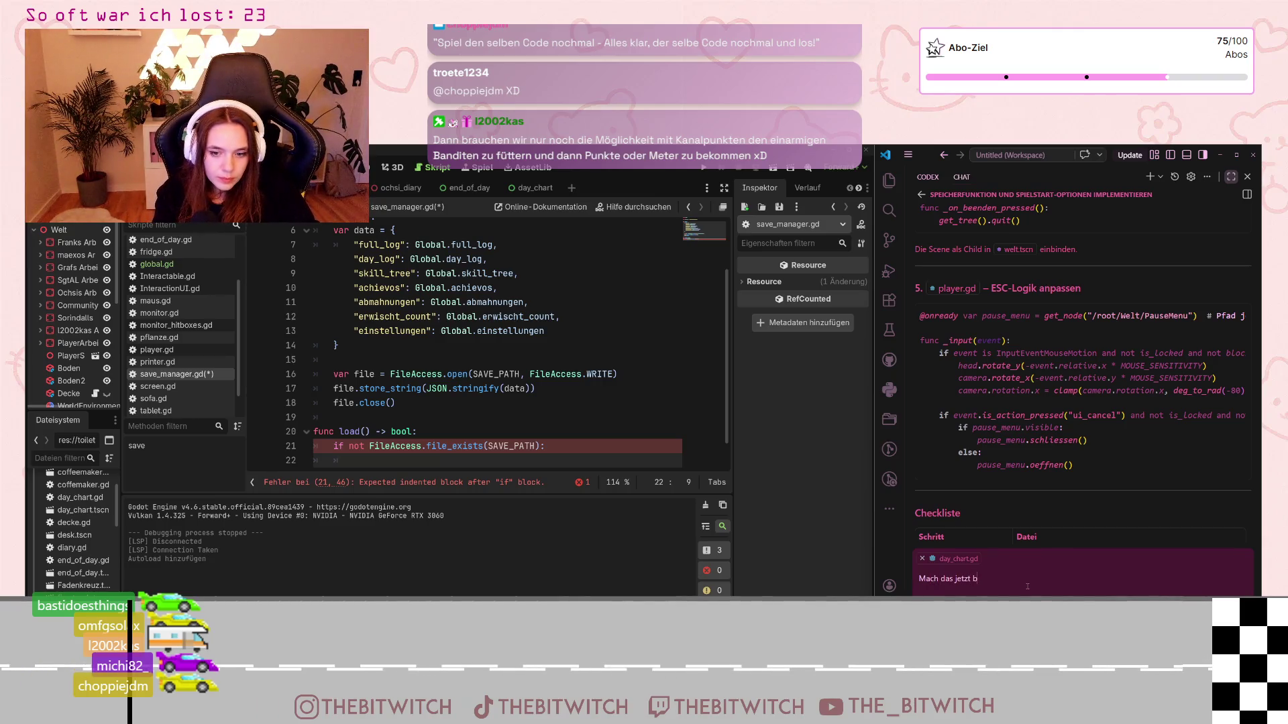
type("itte noch mal m")
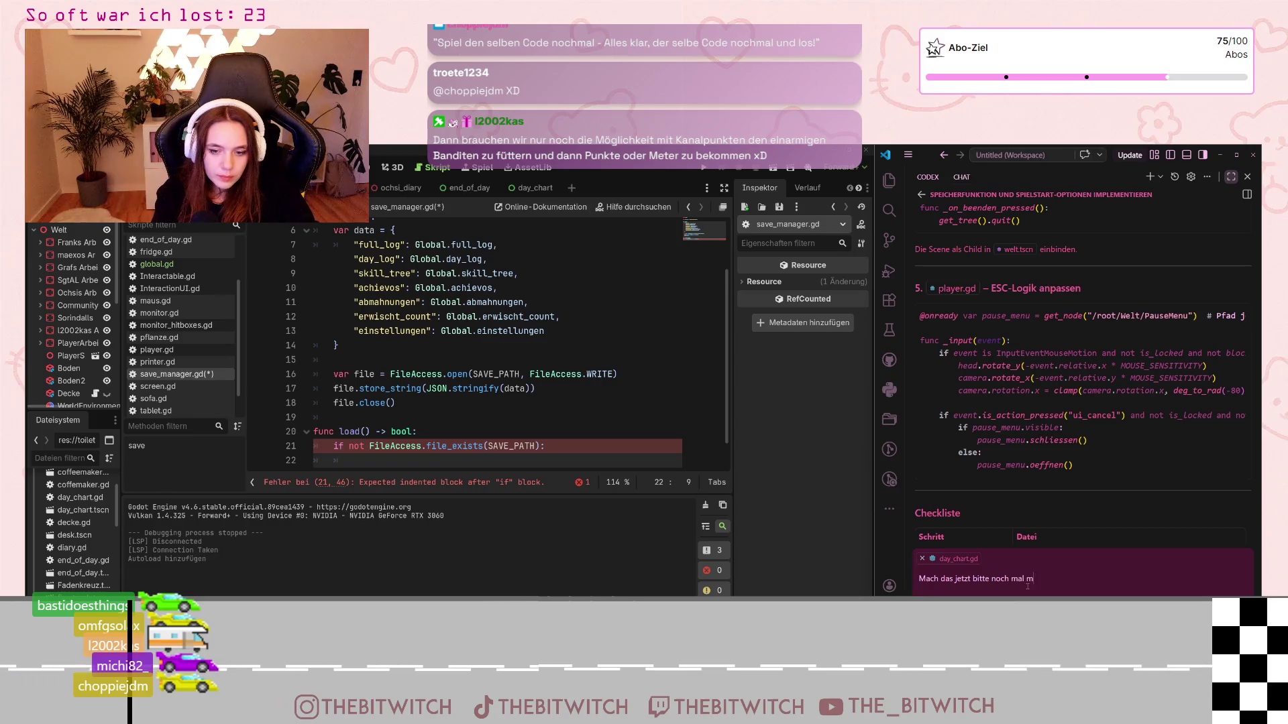
type("it deiner letzte")
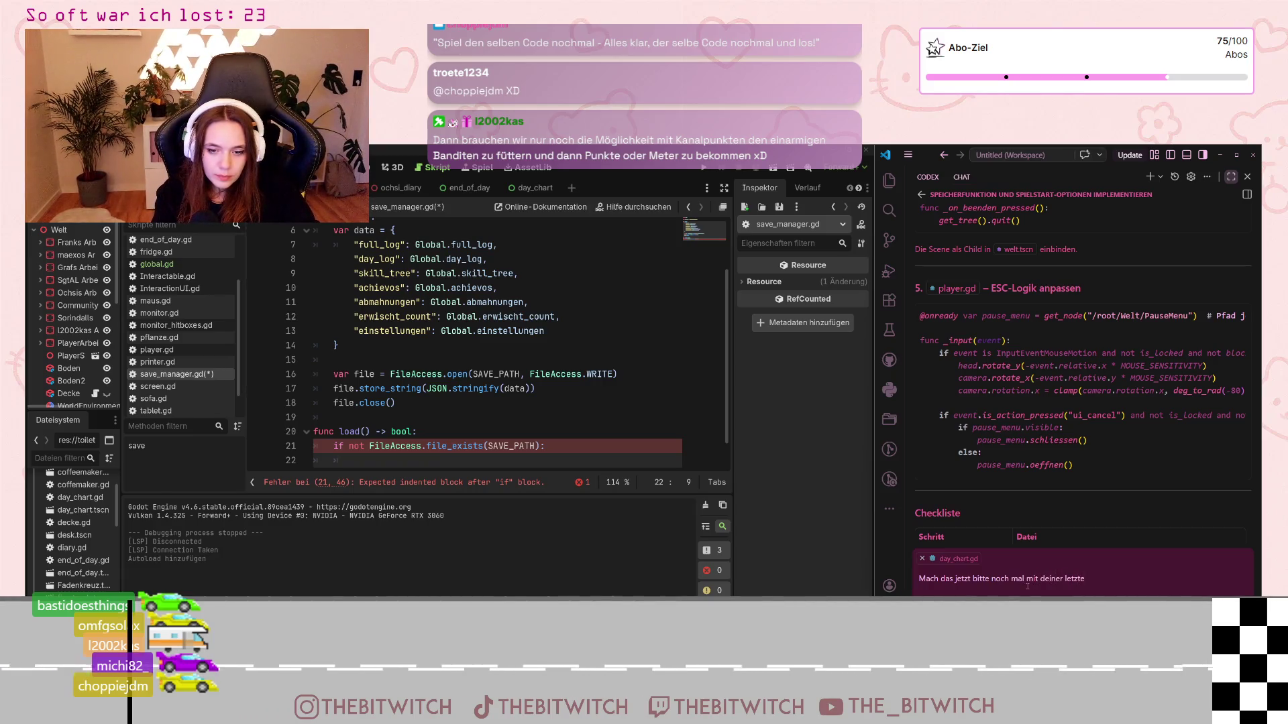
type("n antwort")
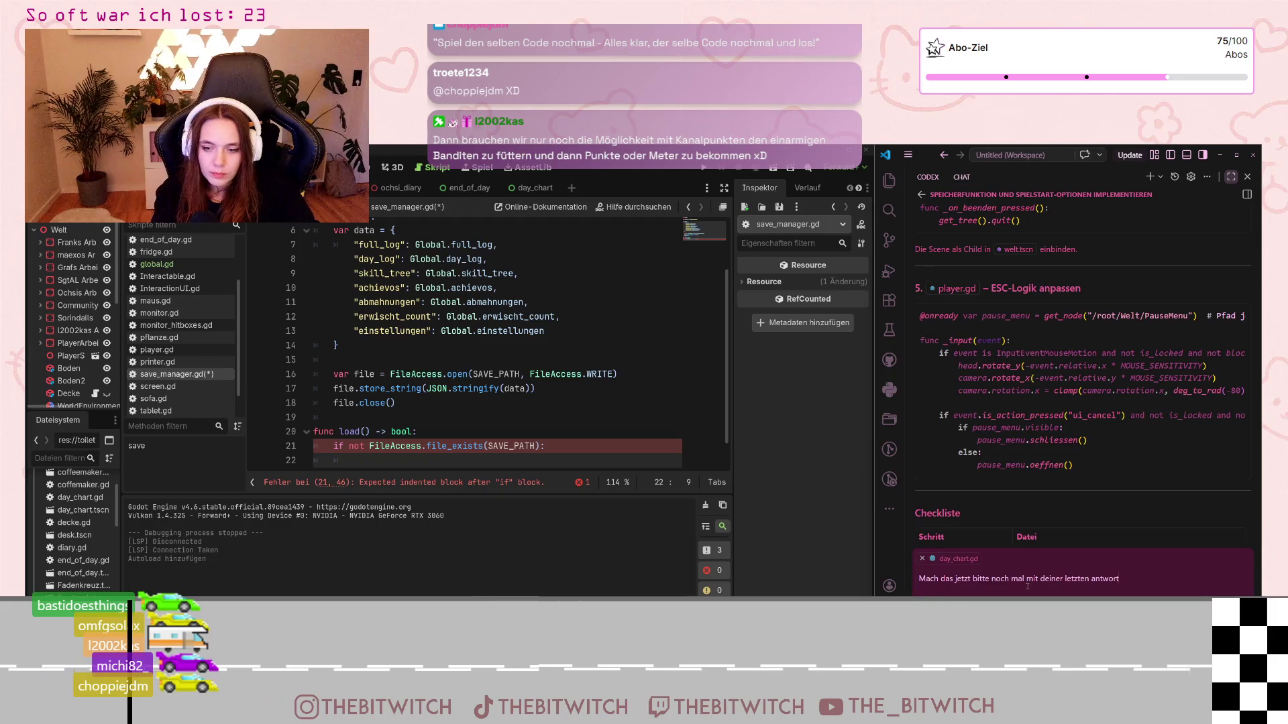
key("Return")
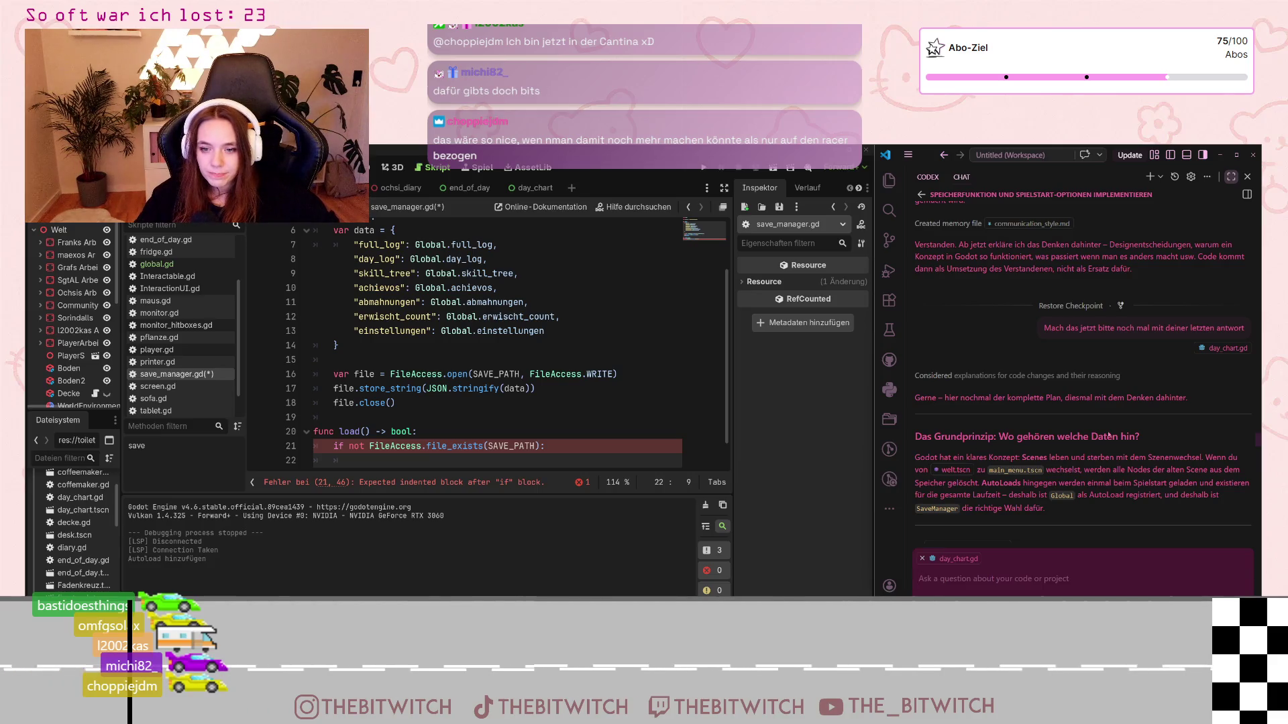
scroll(1108, 435, "down", 2)
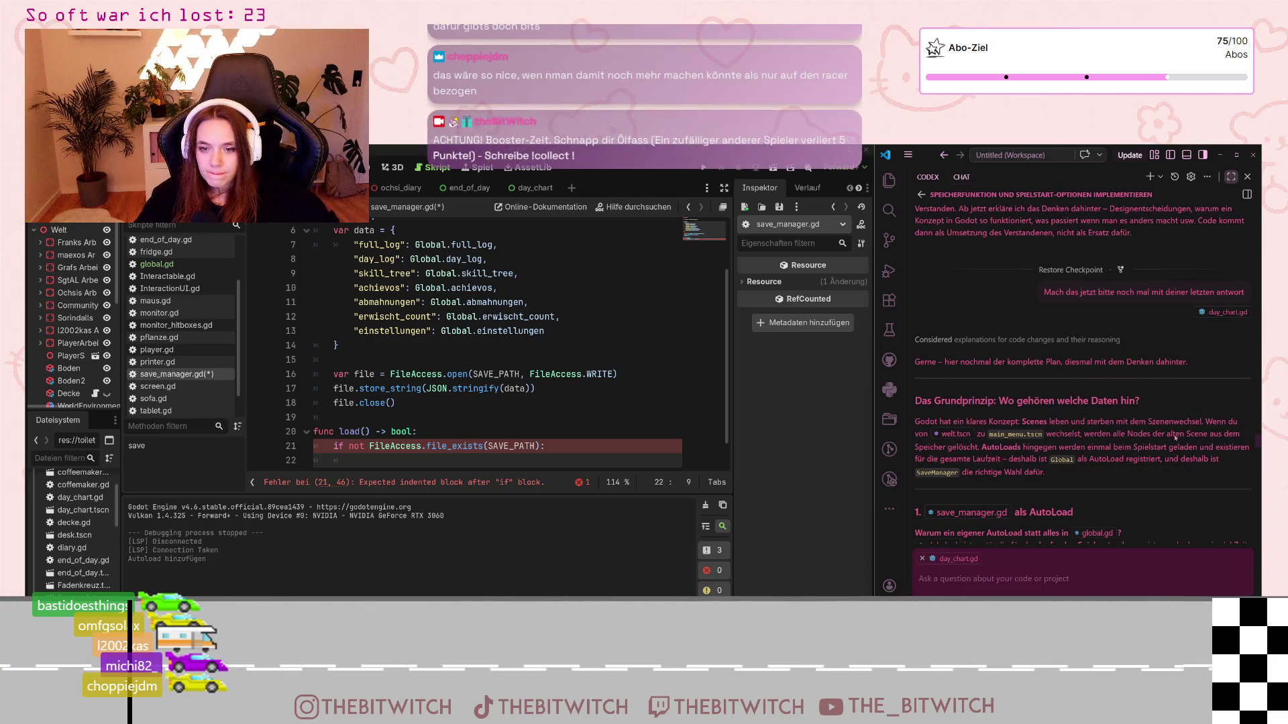
scroll(1032, 461, "down", 1)
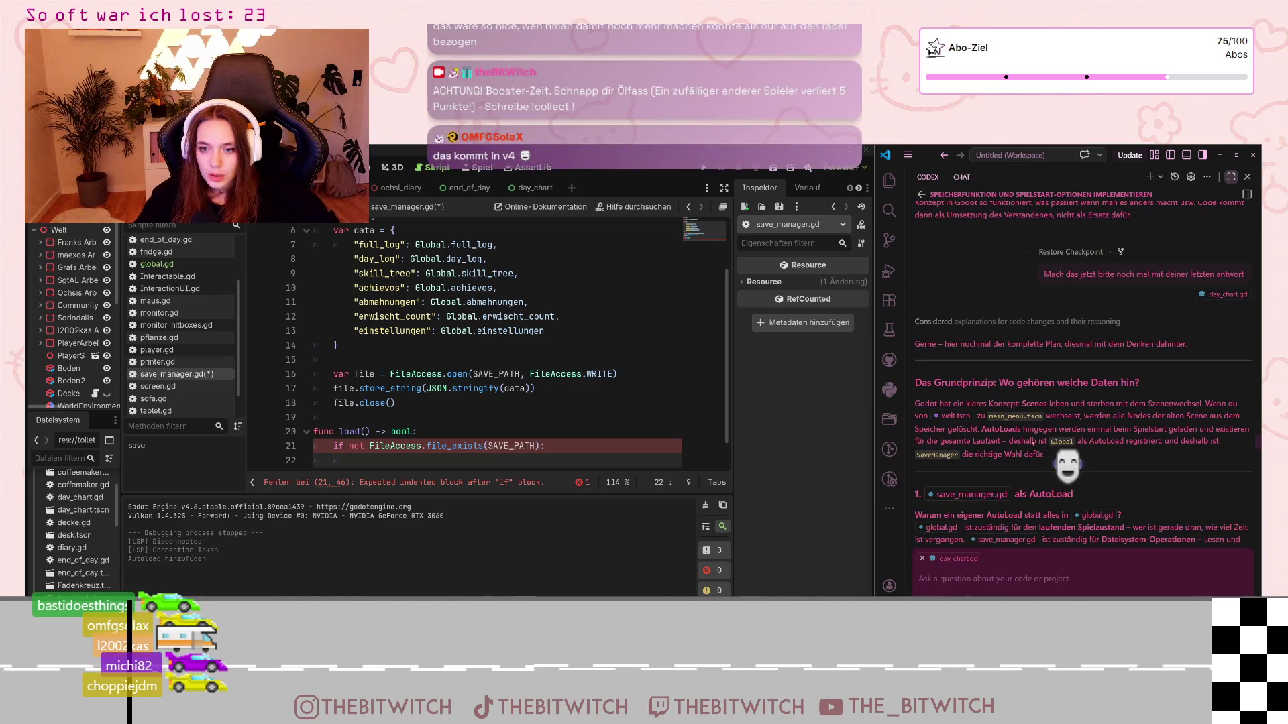
scroll(1032, 461, "down", 1)
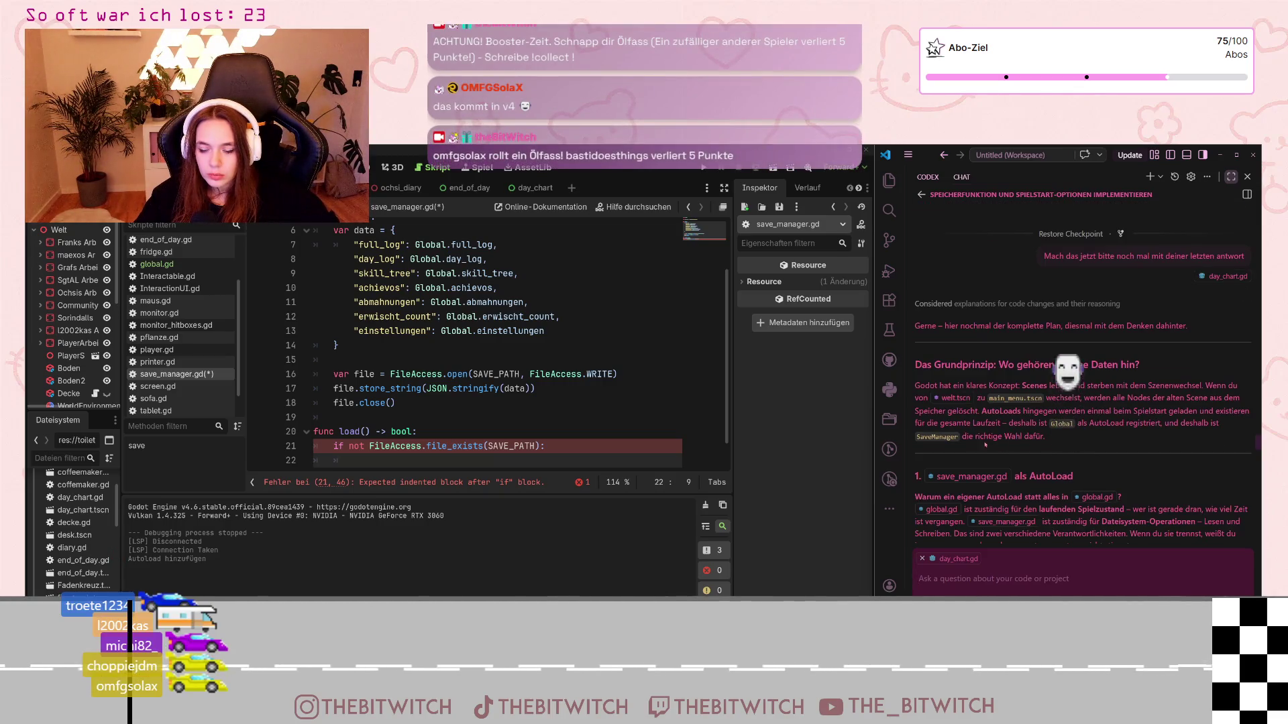
scroll(1032, 443, "down", 5)
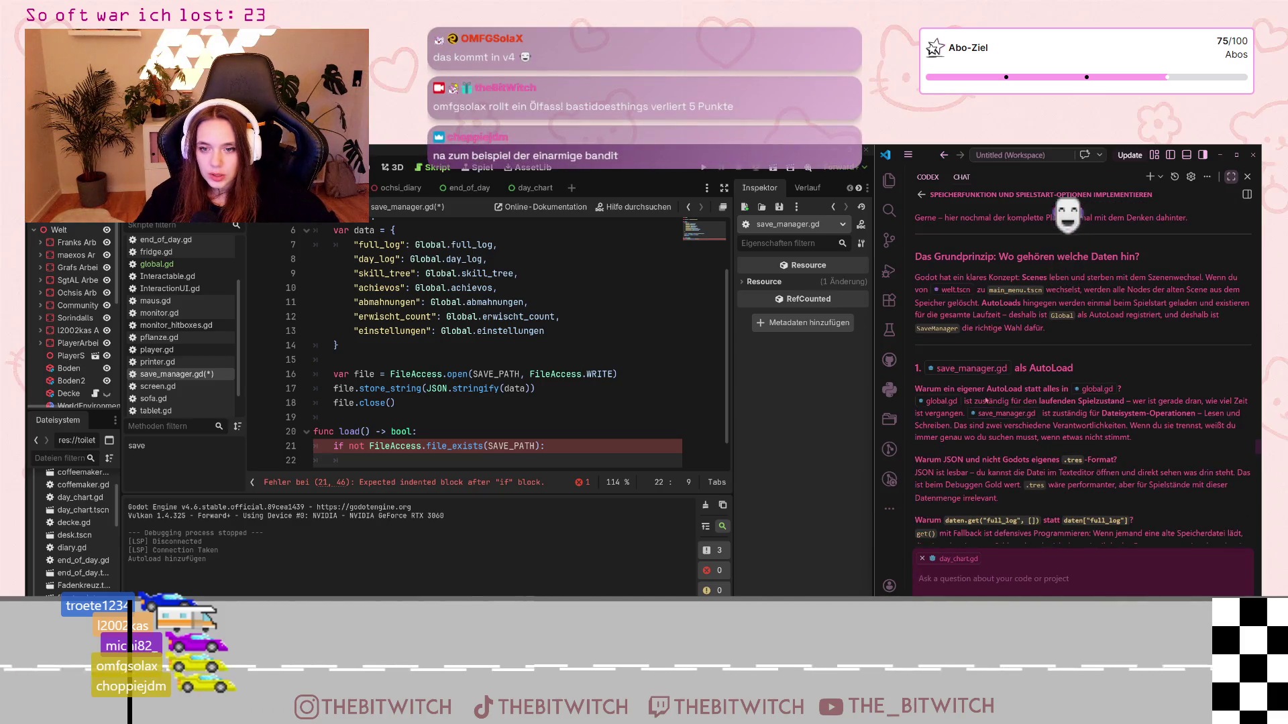
scroll(1032, 403, "down", 5)
scroll(1032, 402, "down", 1)
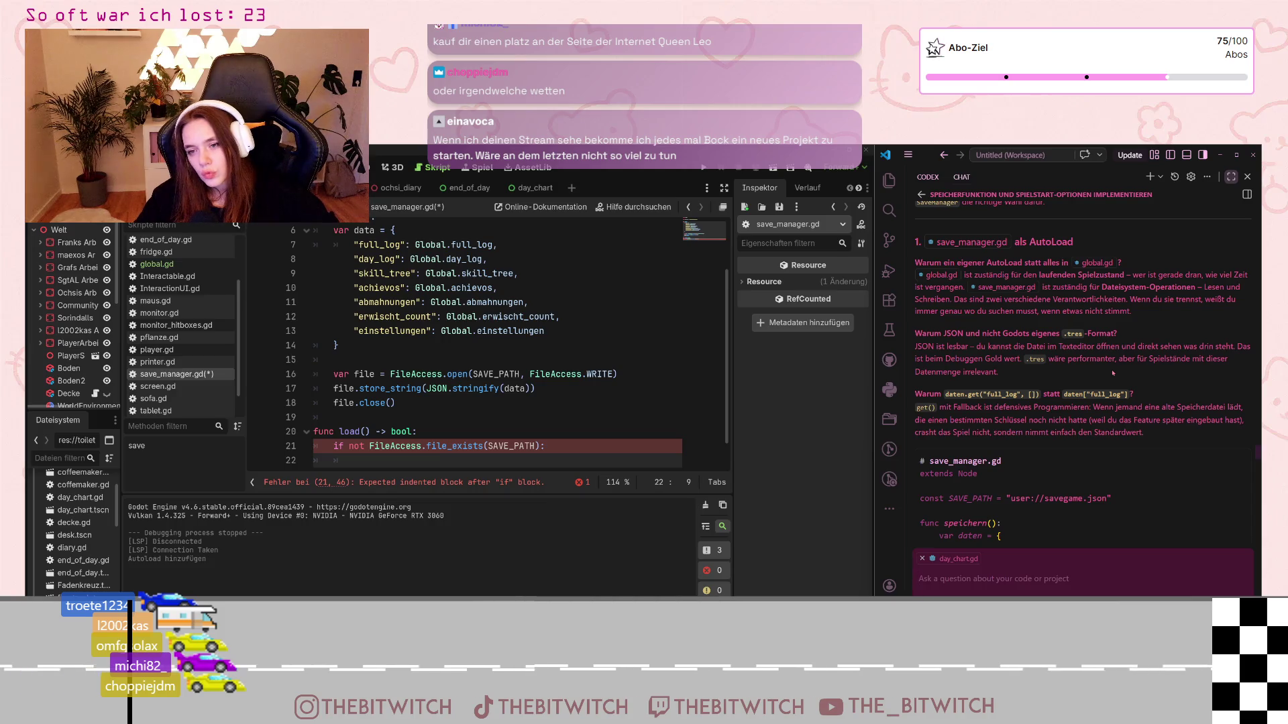
scroll(1112, 379, "down", 2)
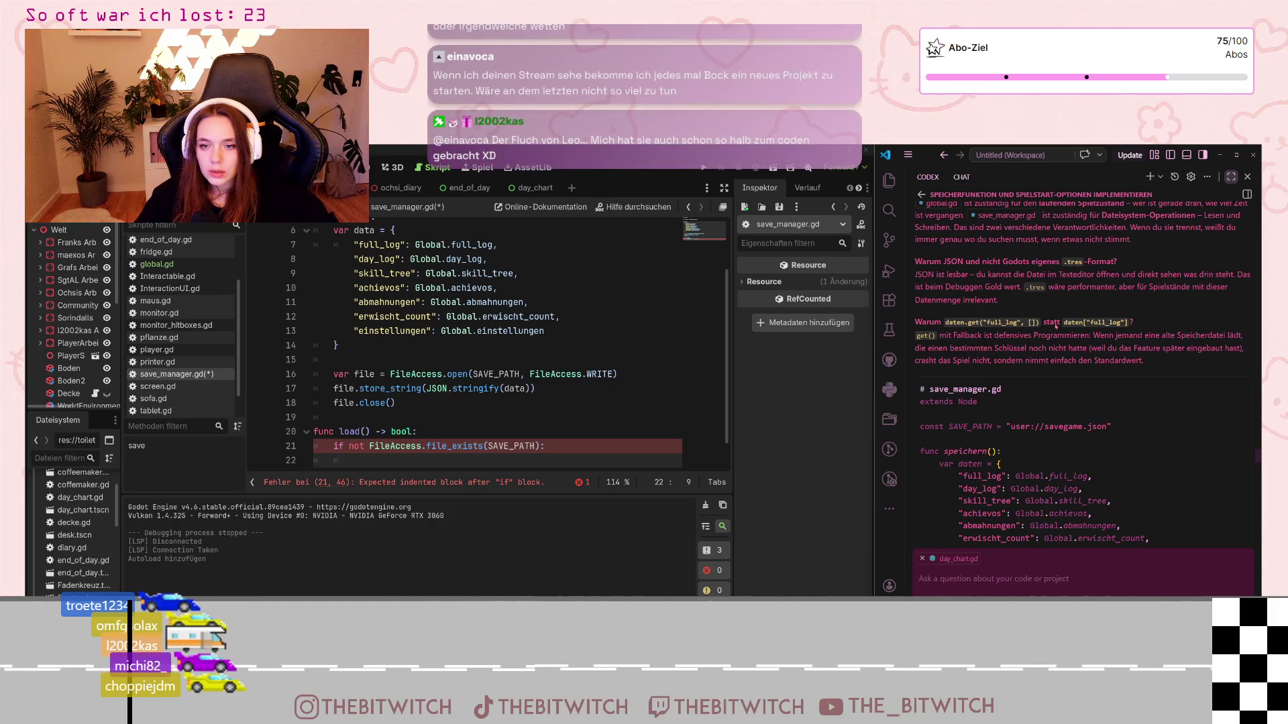
scroll(1056, 326, "down", 1)
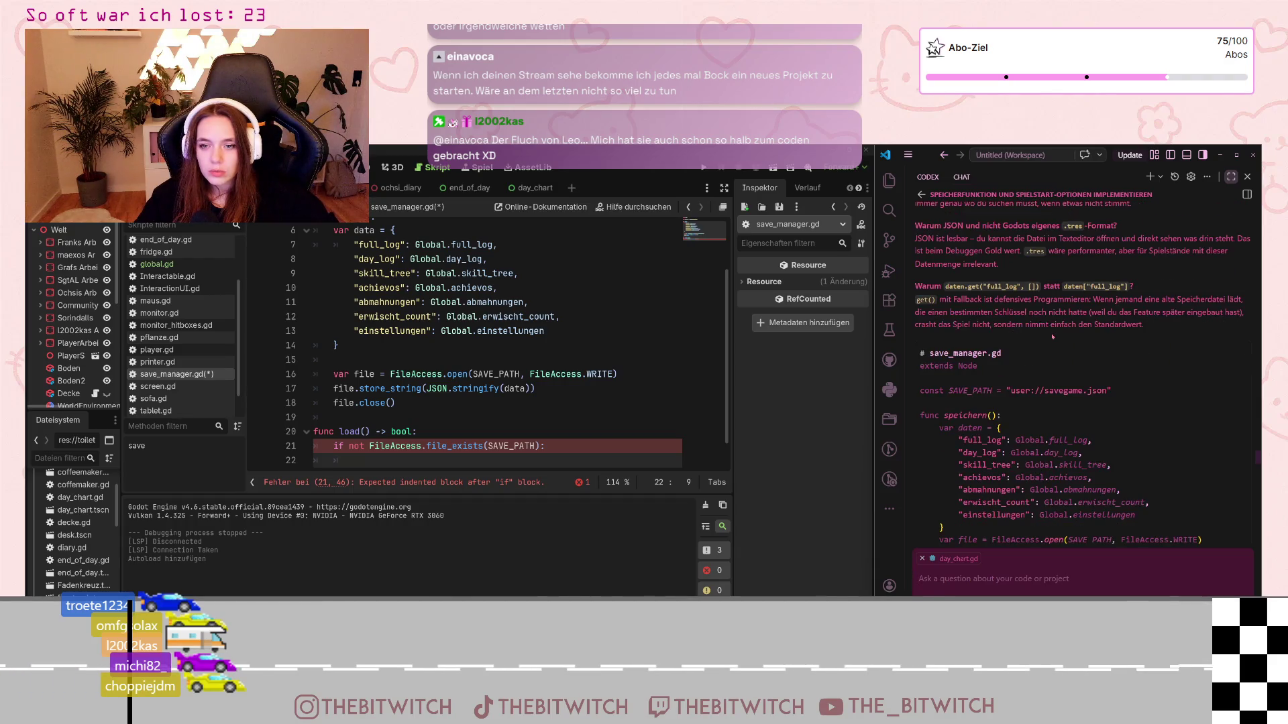
scroll(1032, 333, "down", 7)
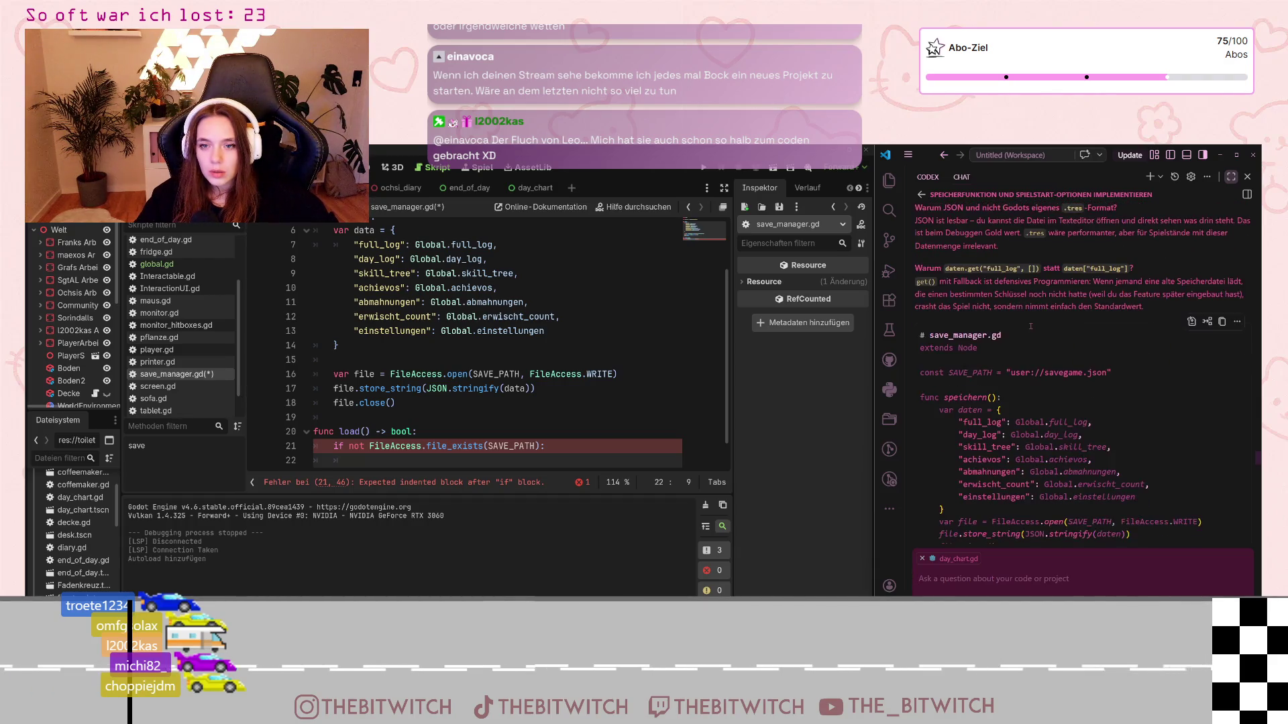
scroll(1026, 332, "down", 3)
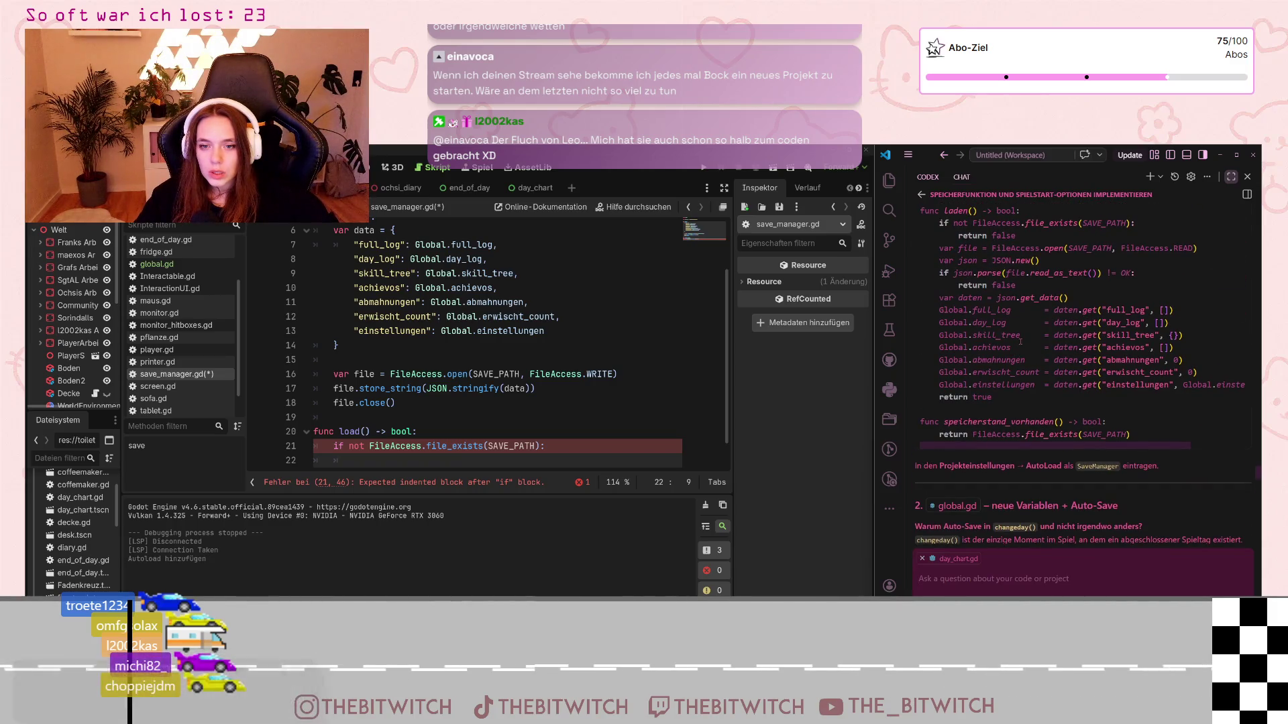
scroll(1020, 342, "down", 2)
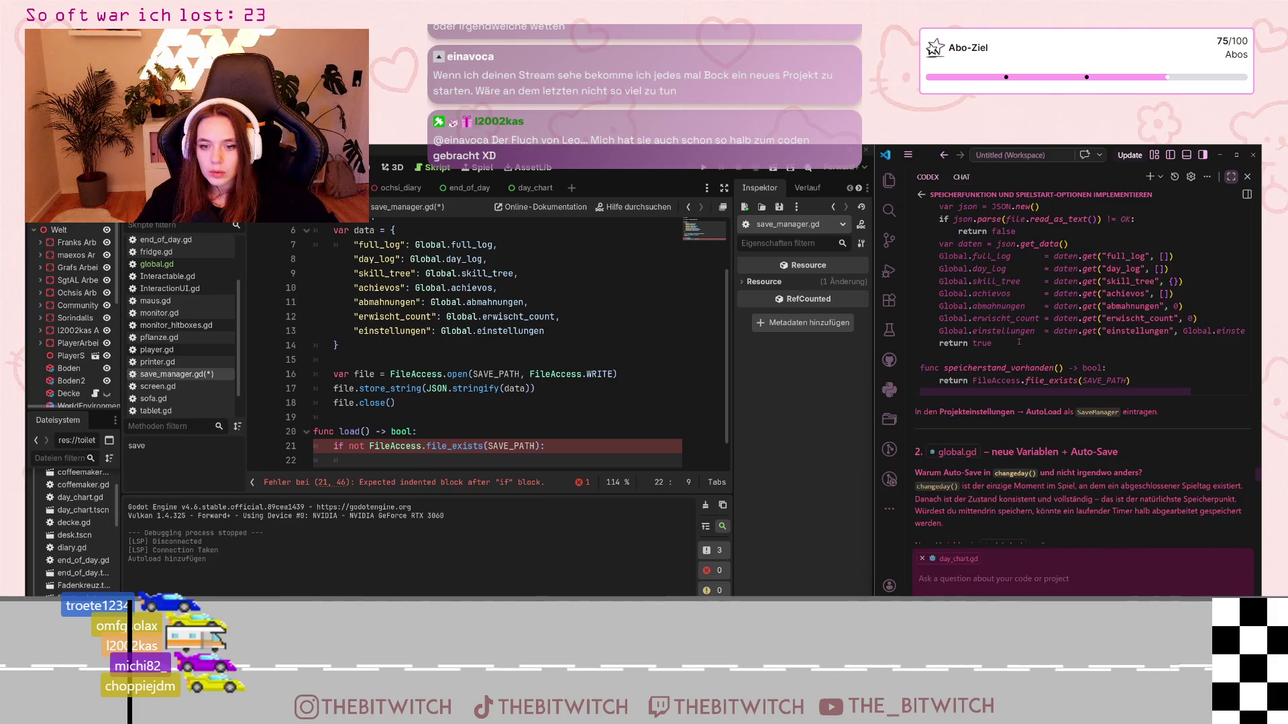
scroll(1019, 342, "up", 10)
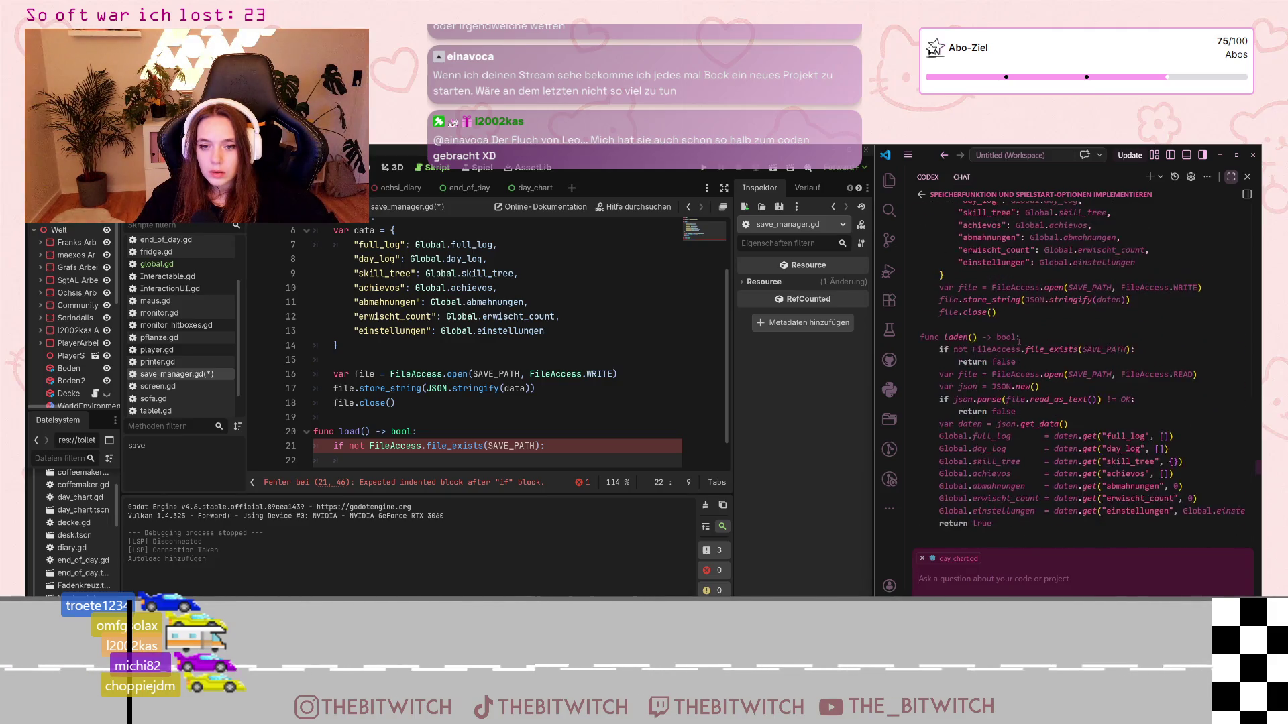
scroll(1019, 342, "down", 5)
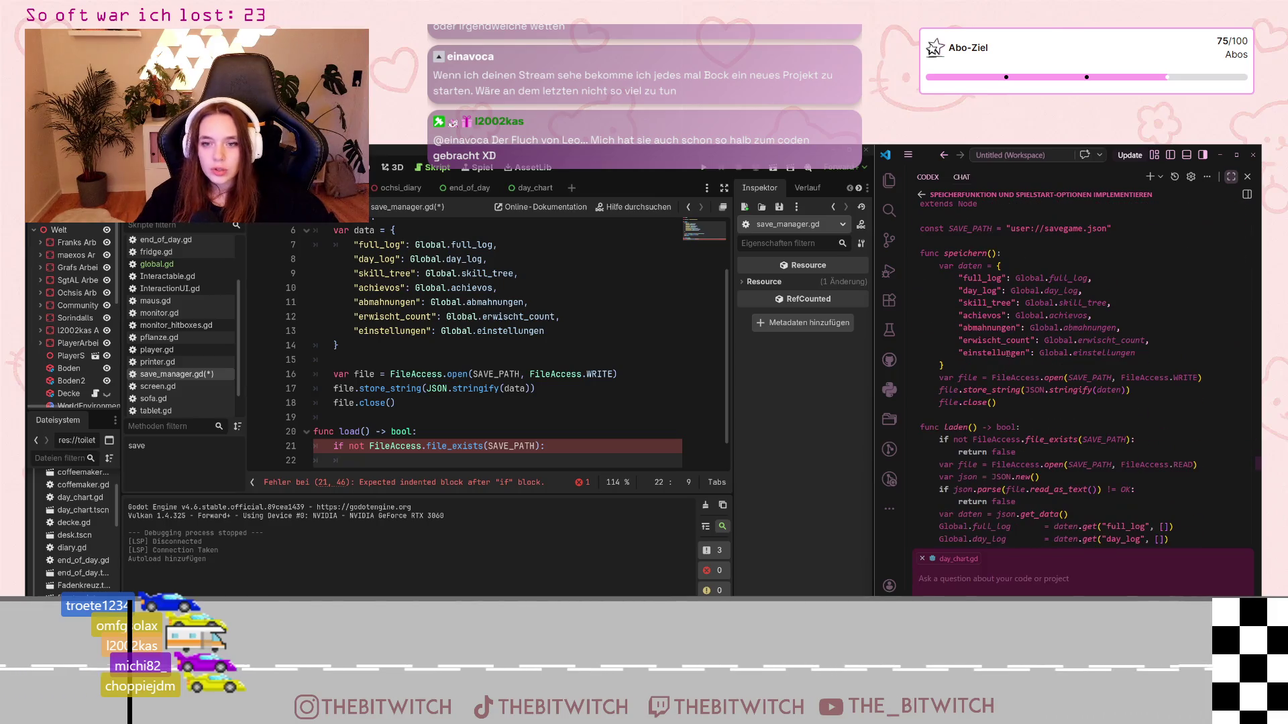
scroll(998, 348, "down", 2)
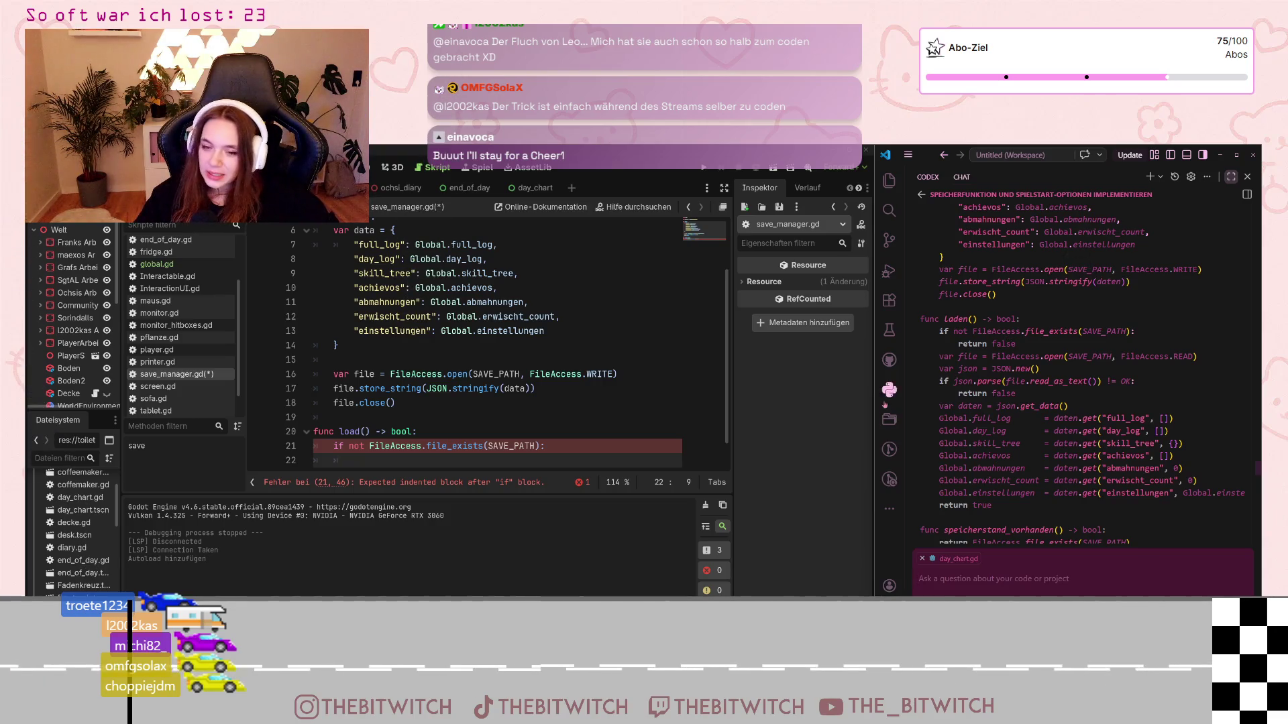
key("alt+Tab")
left_click_drag(872, 377, 812, 377)
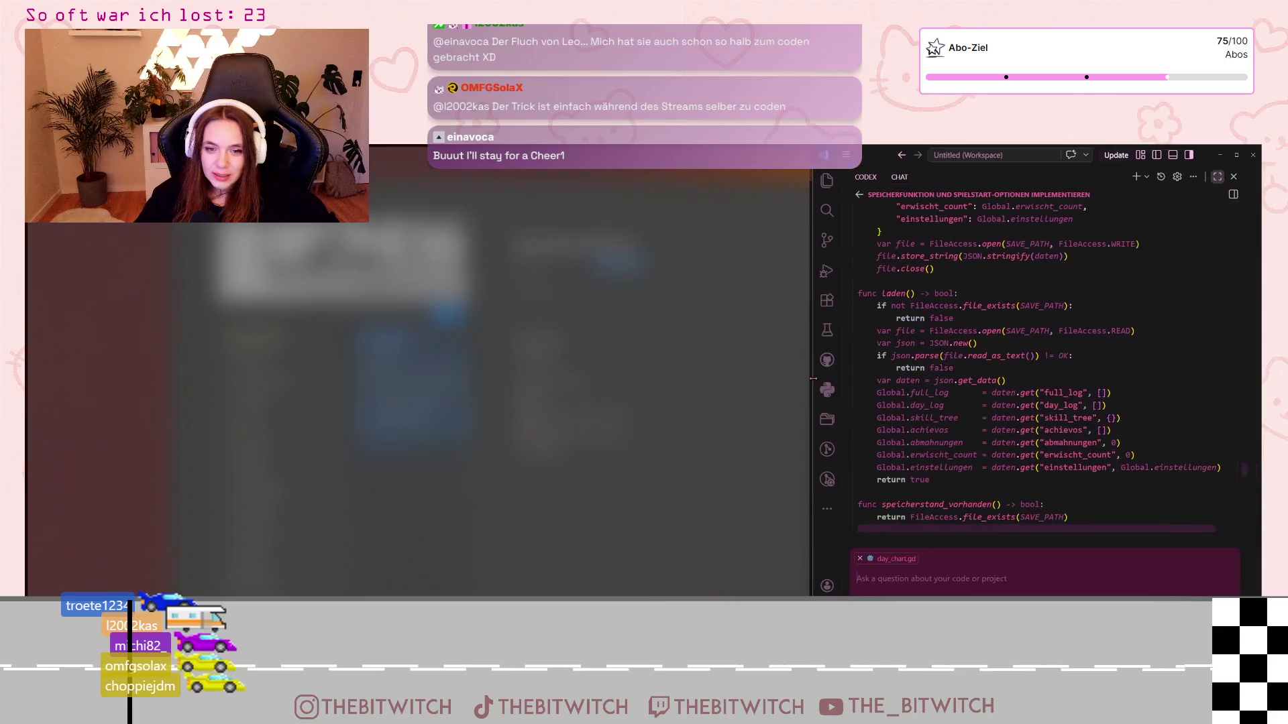
Step: Return to the Godot script editor and scroll through save_manager.gd
key("alt+Tab")
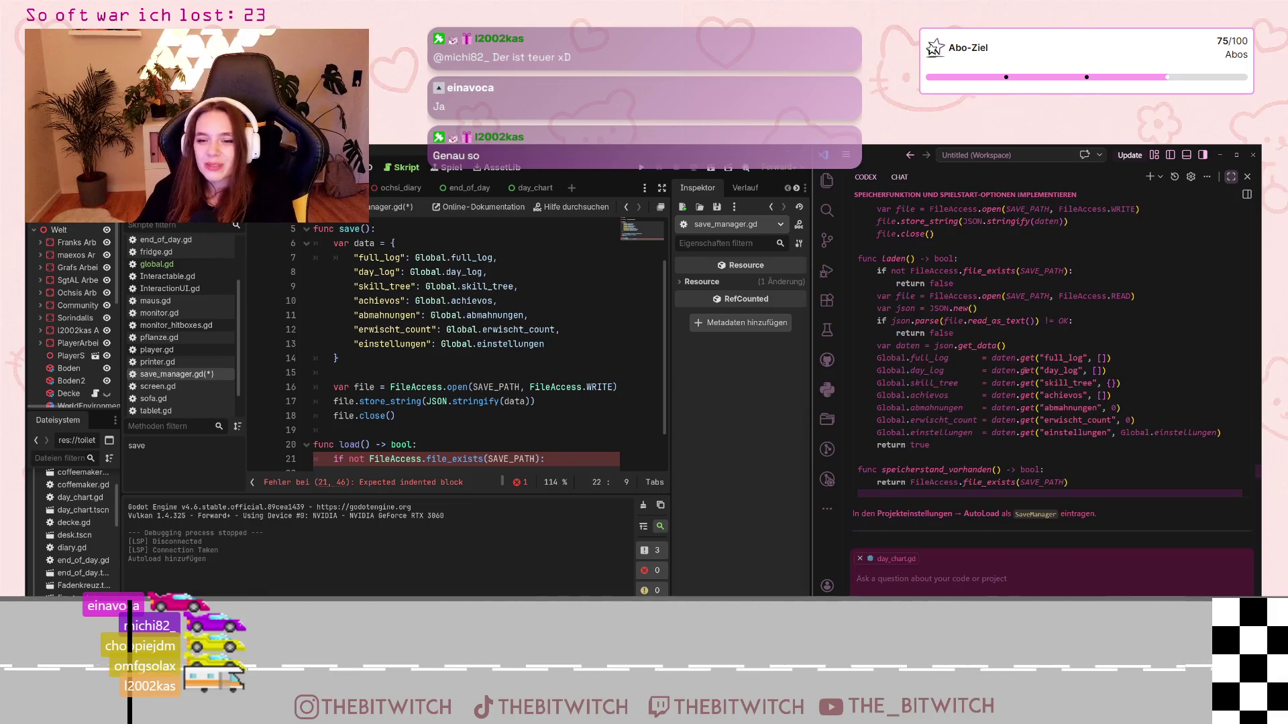
scroll(386, 424, "down", 1)
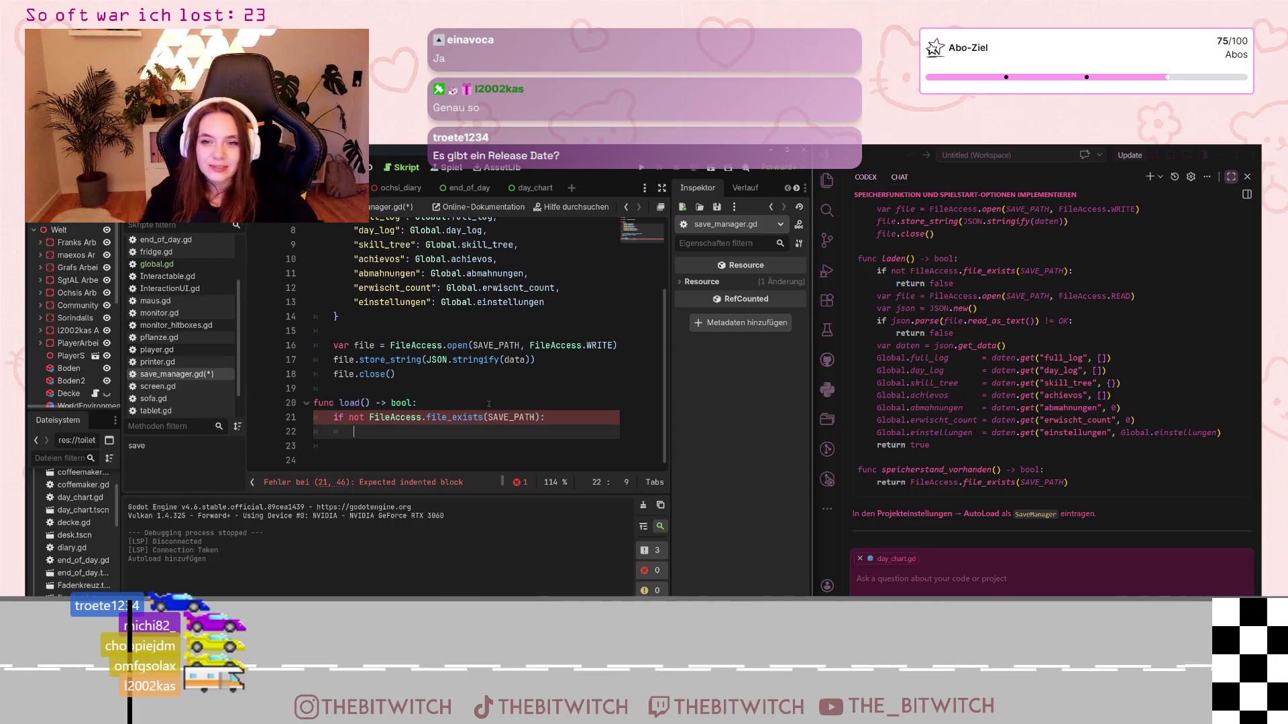
scroll(955, 396, "up", 5)
scroll(955, 395, "down", 1)
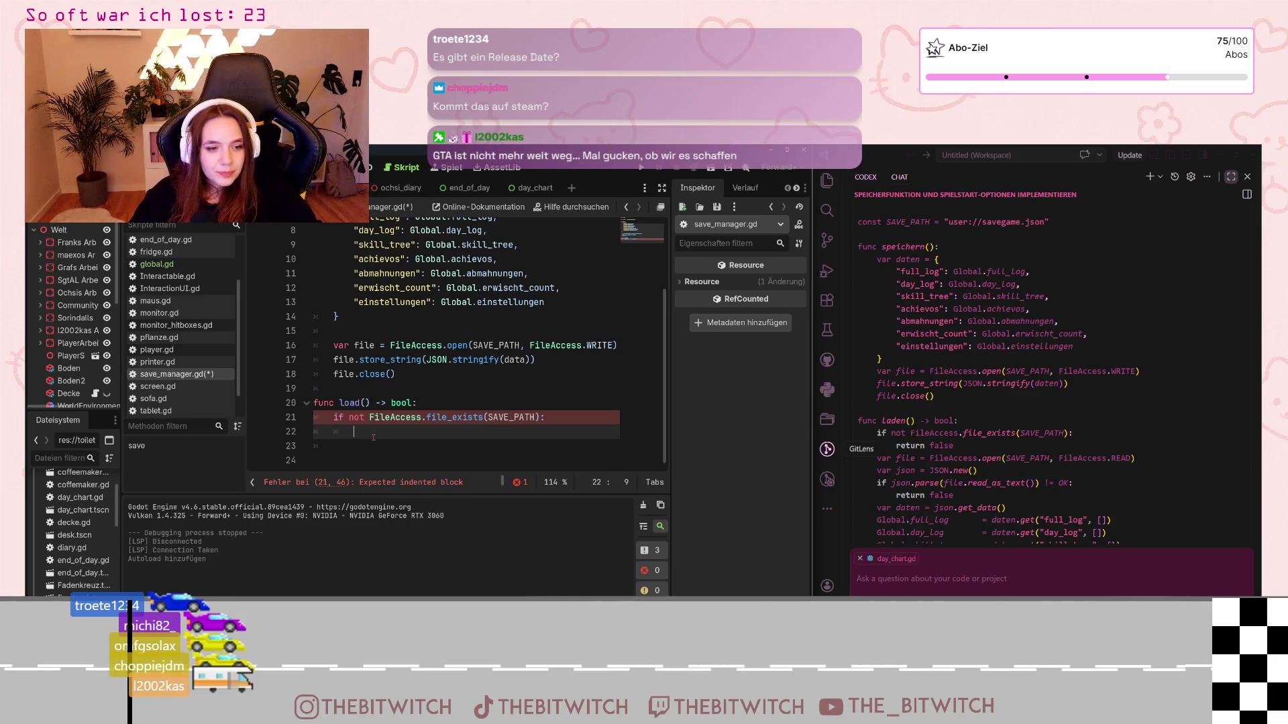
scroll(956, 395, "down", 1)
type("ret")
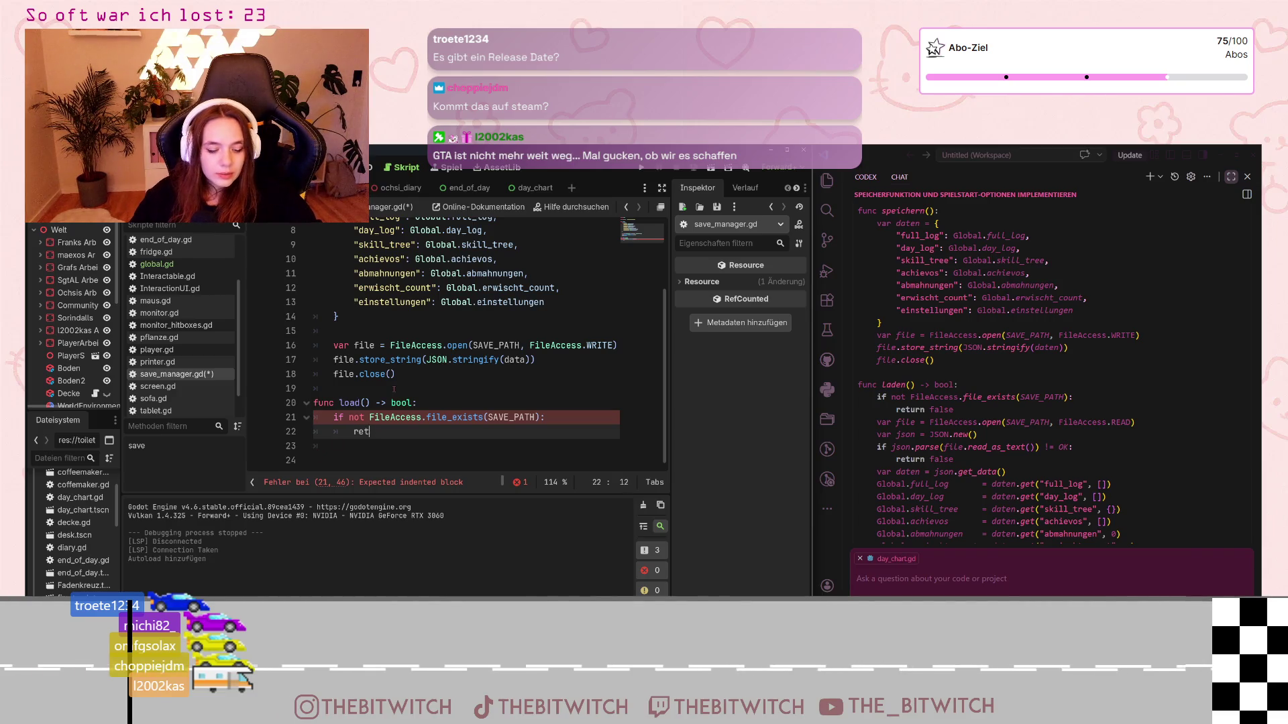
Step: Complete the 'return false' line in the file-exists check and add a new line in load()
type("urn fals")
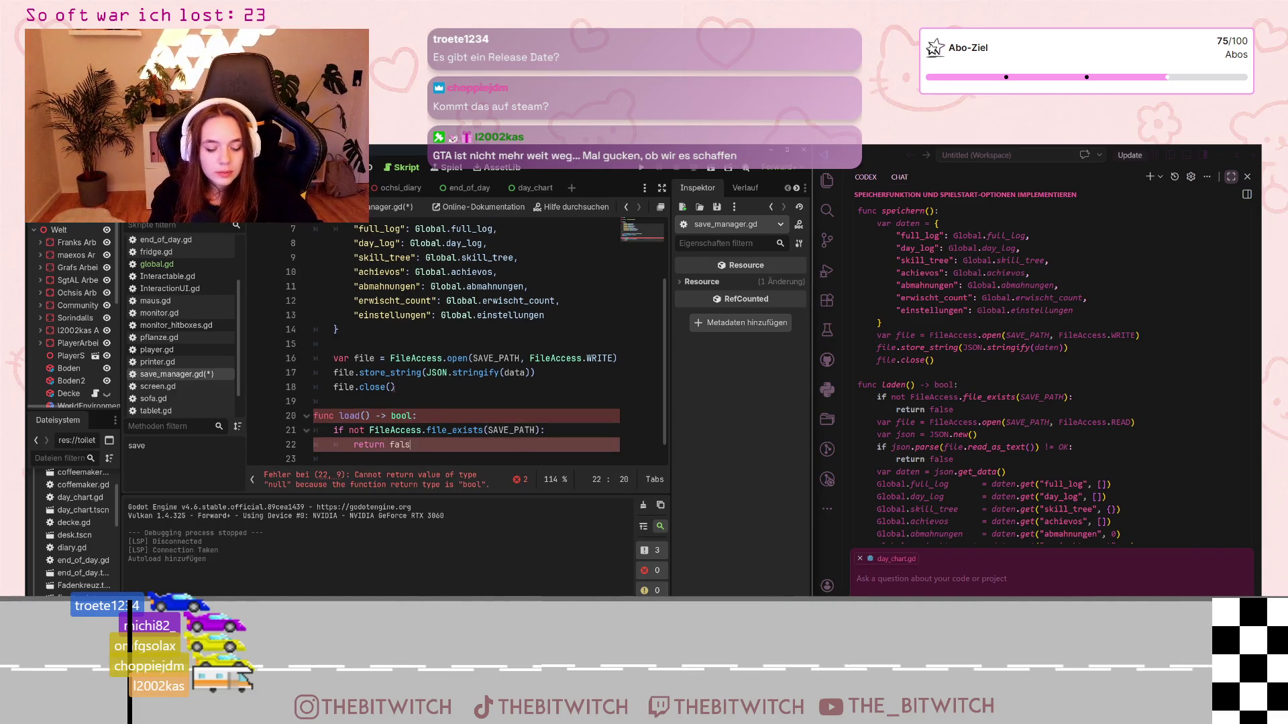
type("e")
key("Return")
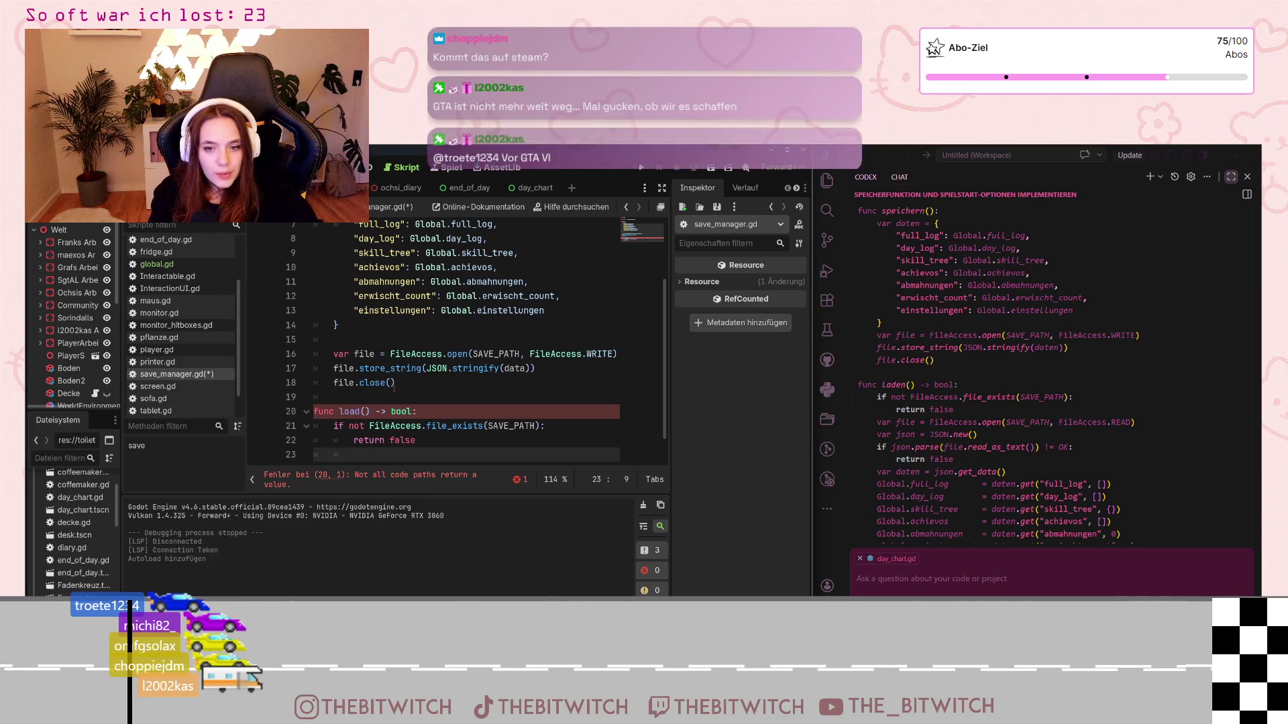
key("BackSpace")
key("Return")
Step: Add 'var file = FileAccess.open(SAVE_PATH, FileAccess.READ)' and begin a 'var json' line
type("var ")
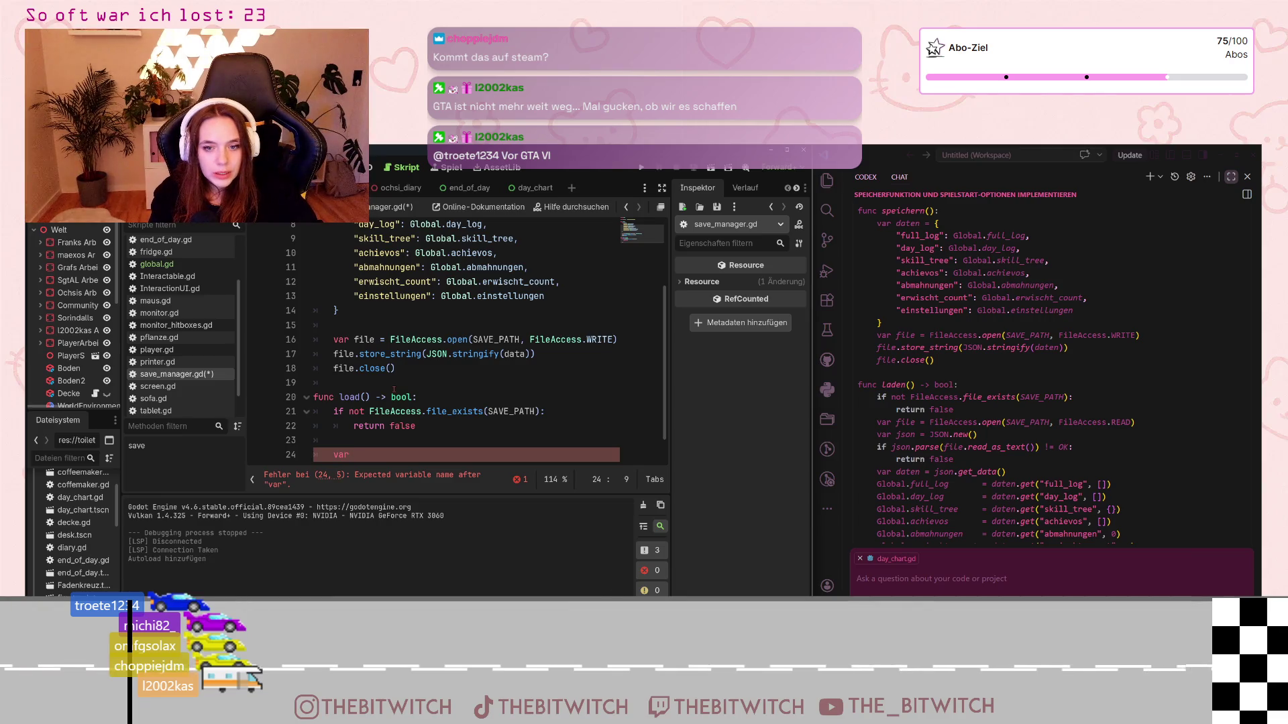
type("file = File")
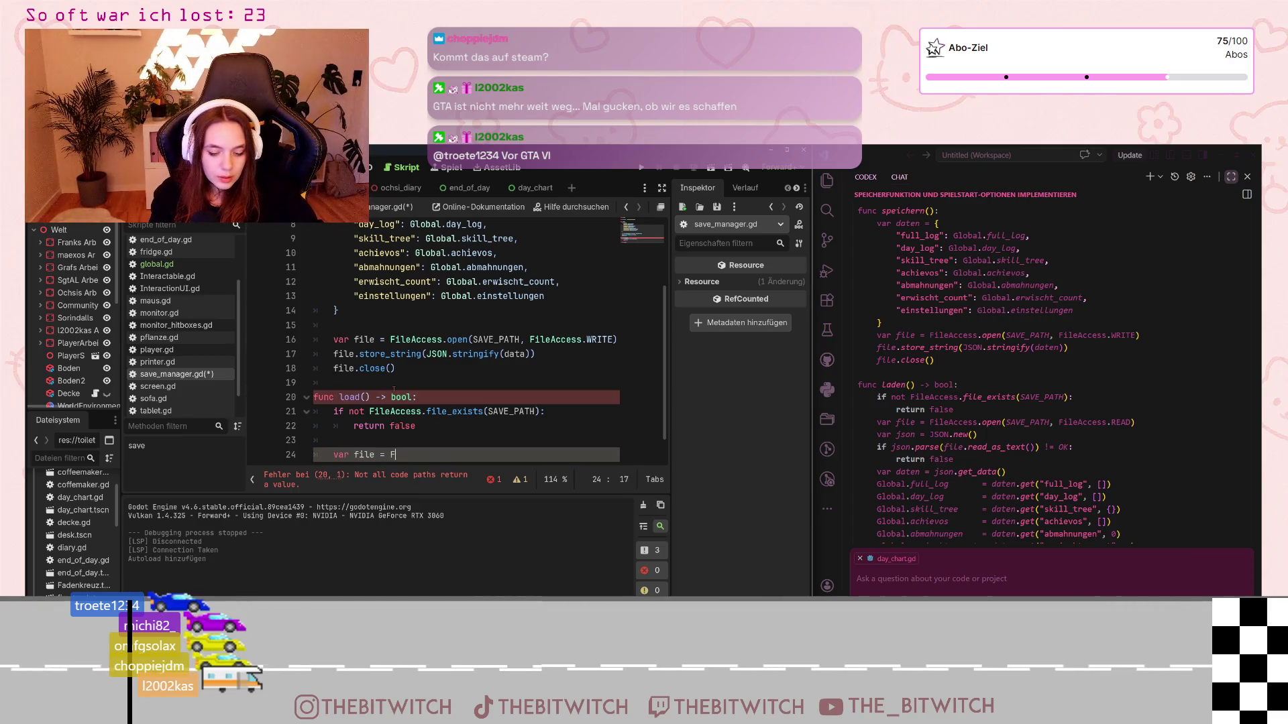
type("Ac")
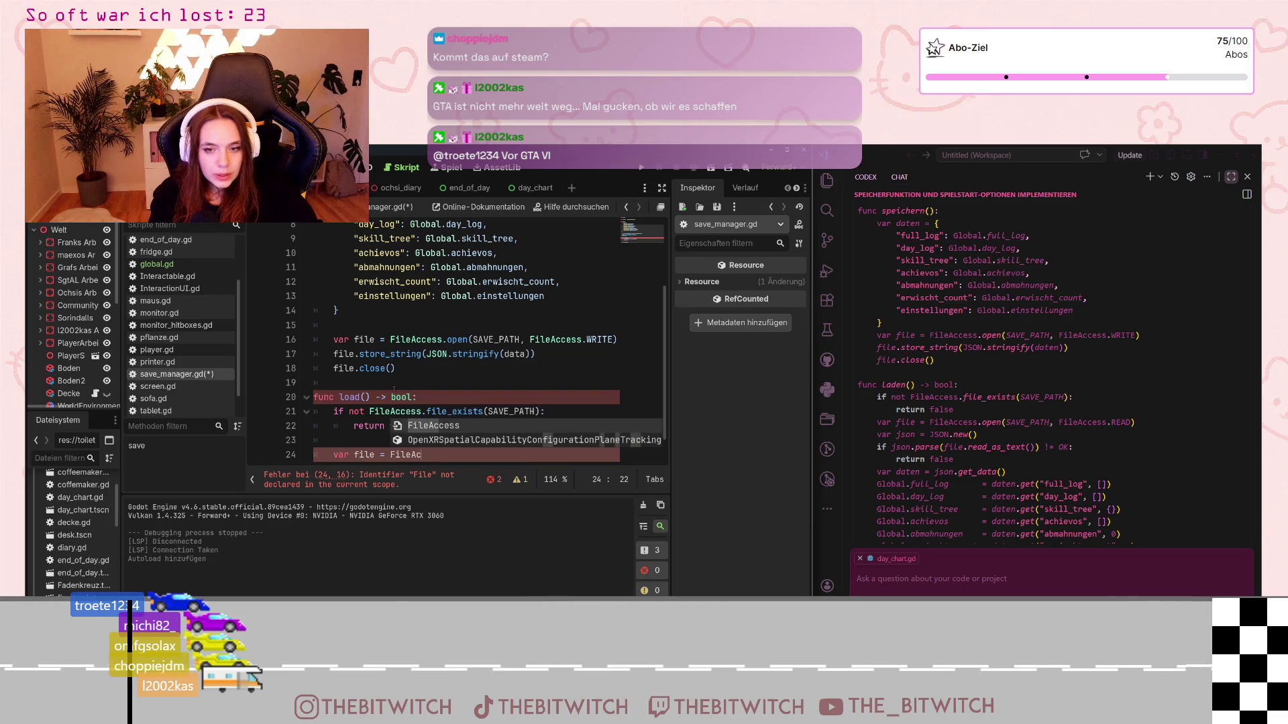
type("cess.open")
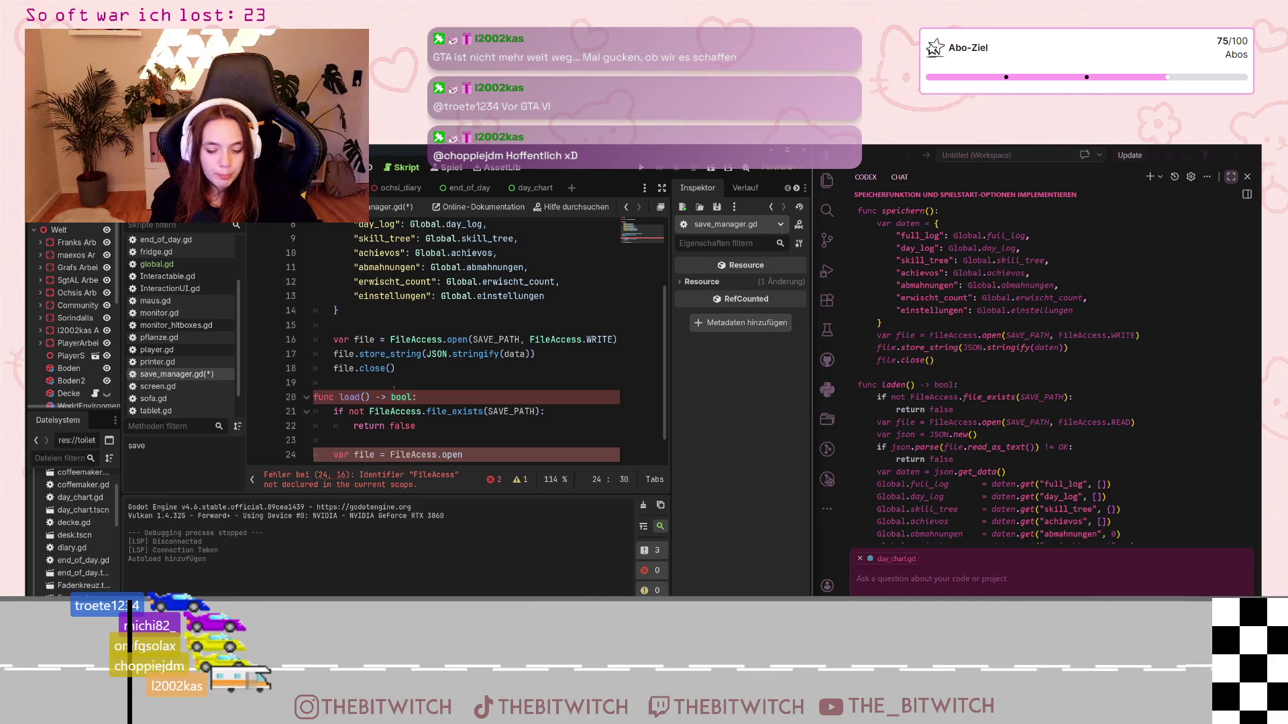
type("(SAVE")
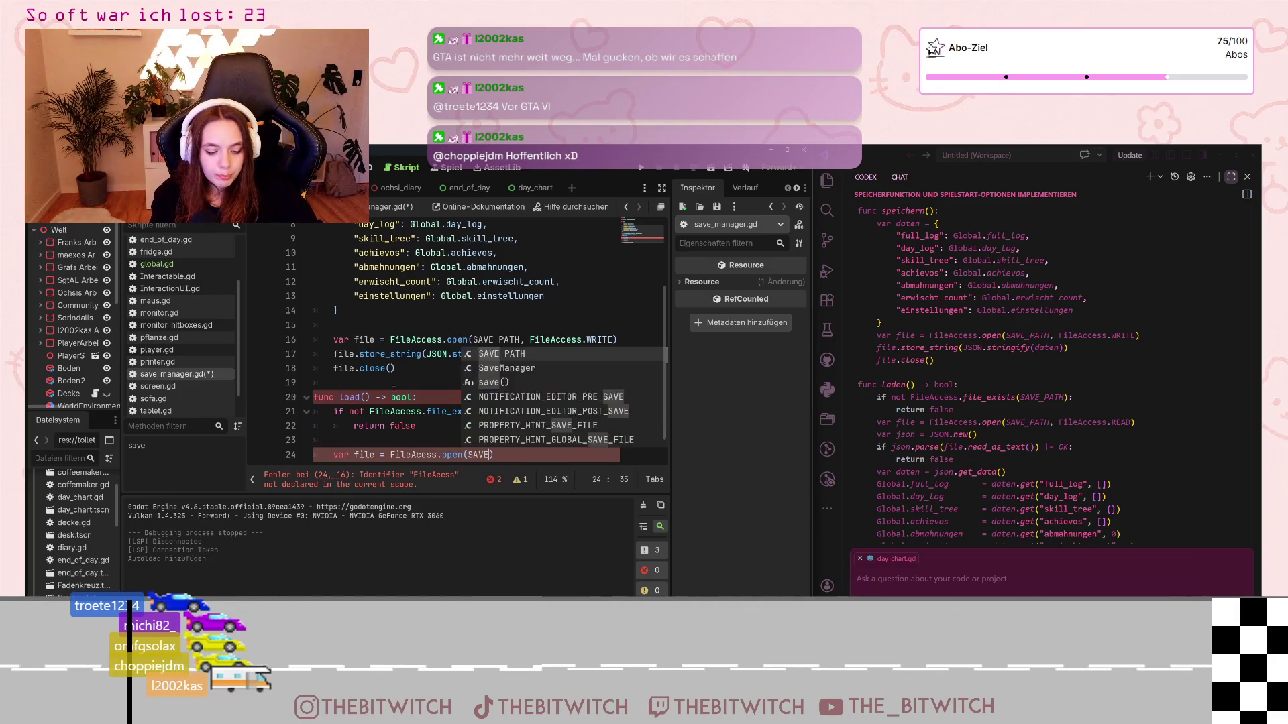
type("_p")
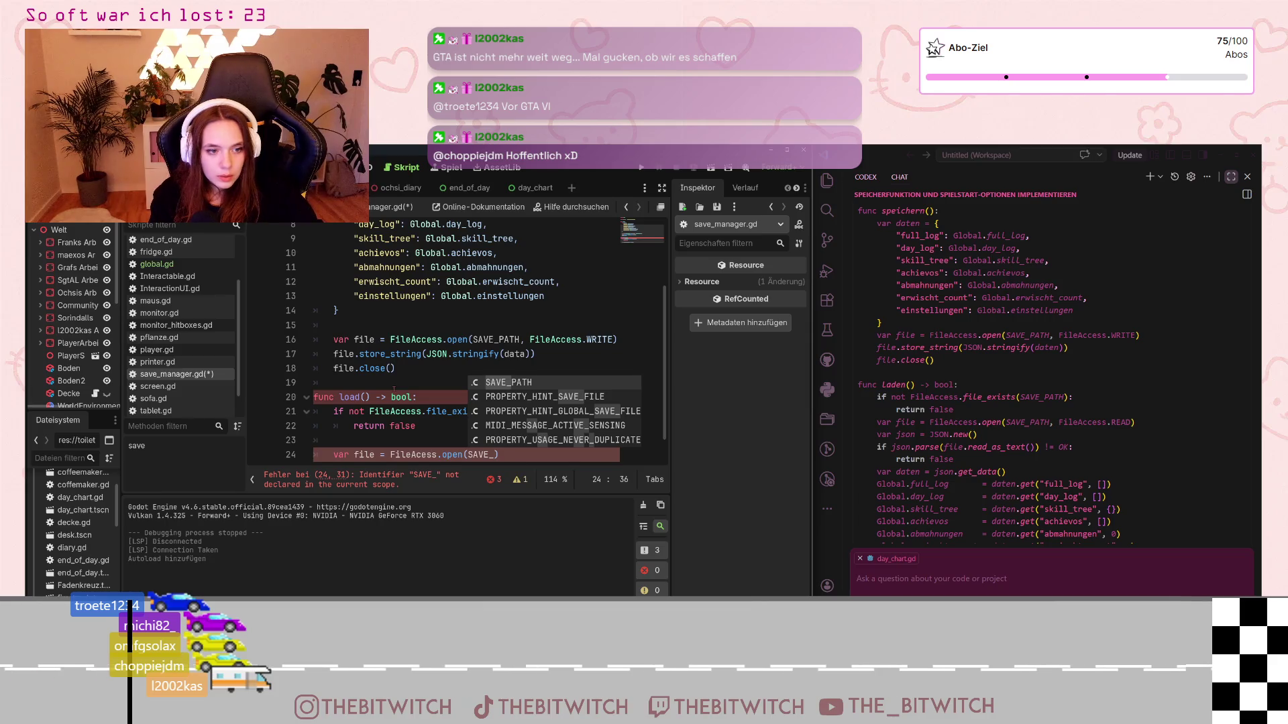
key("Return")
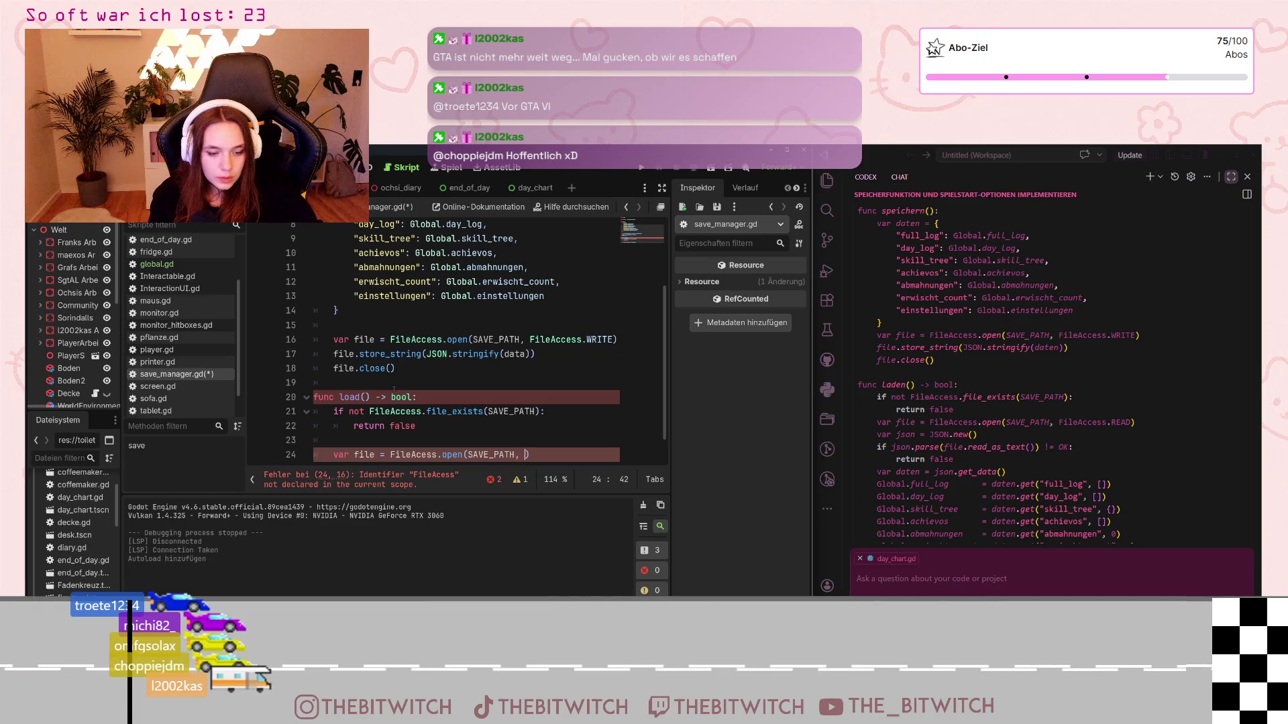
type("Fie")
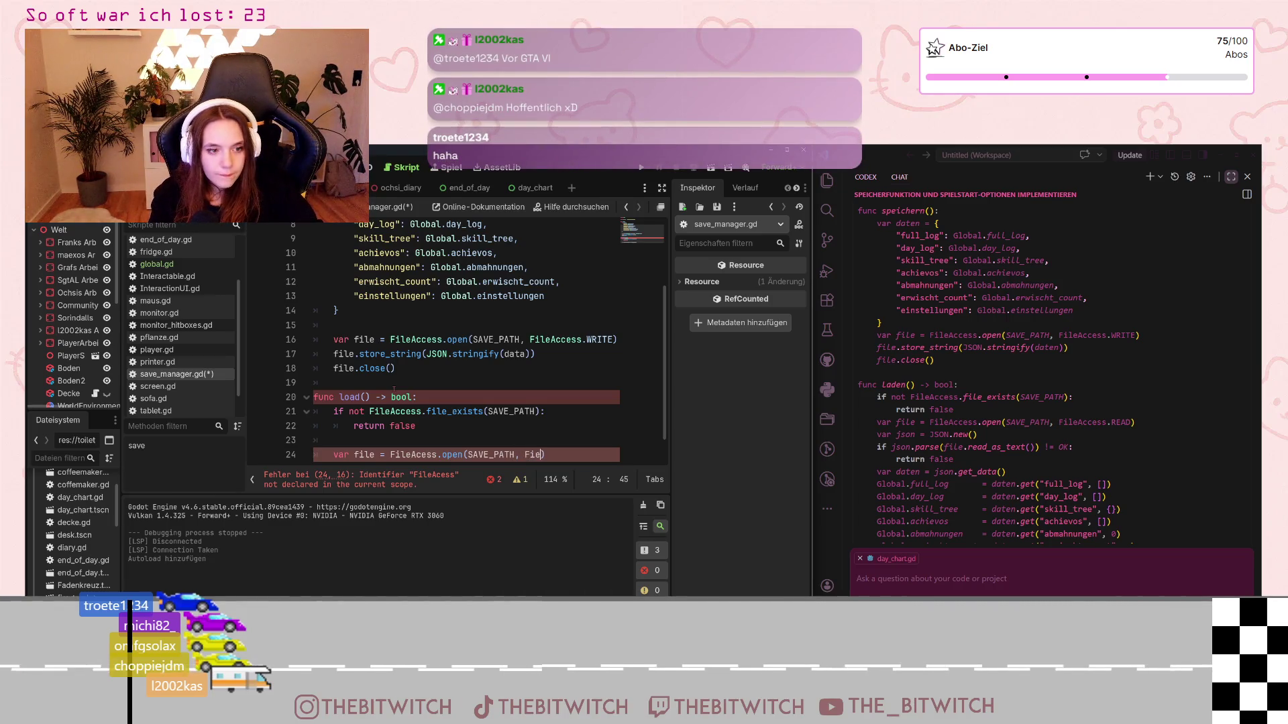
key("Return")
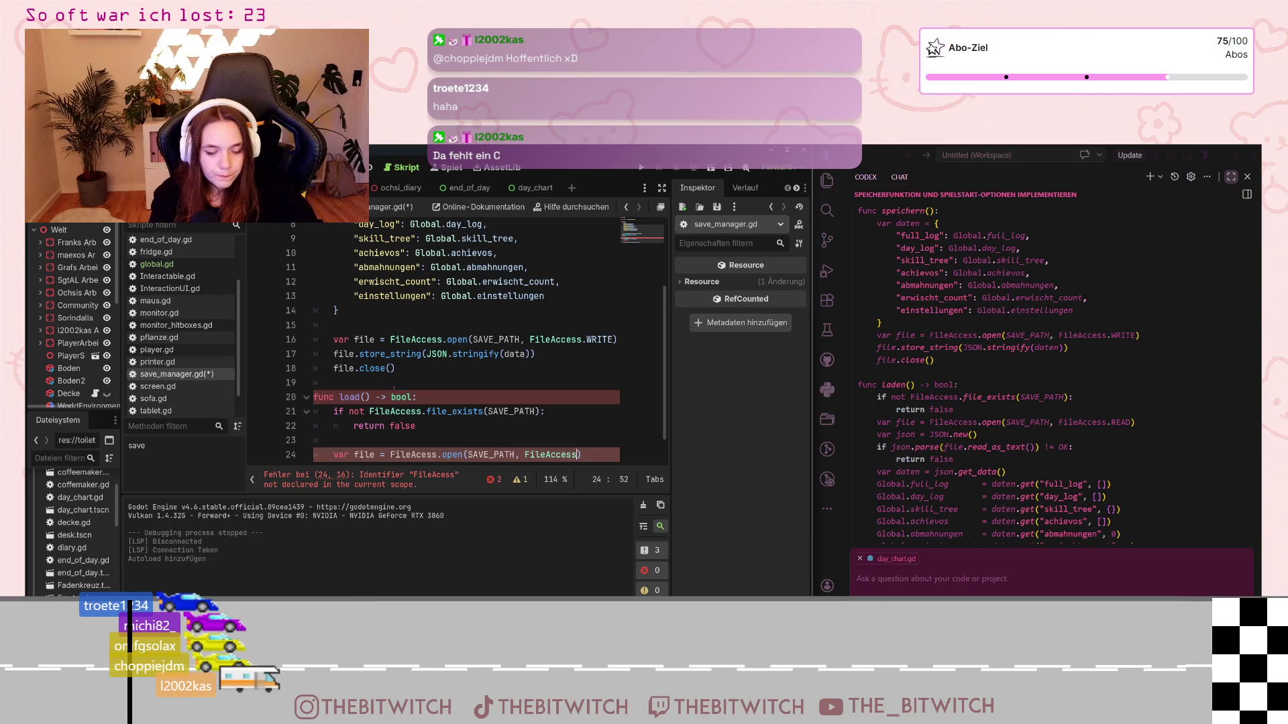
type(".READ")
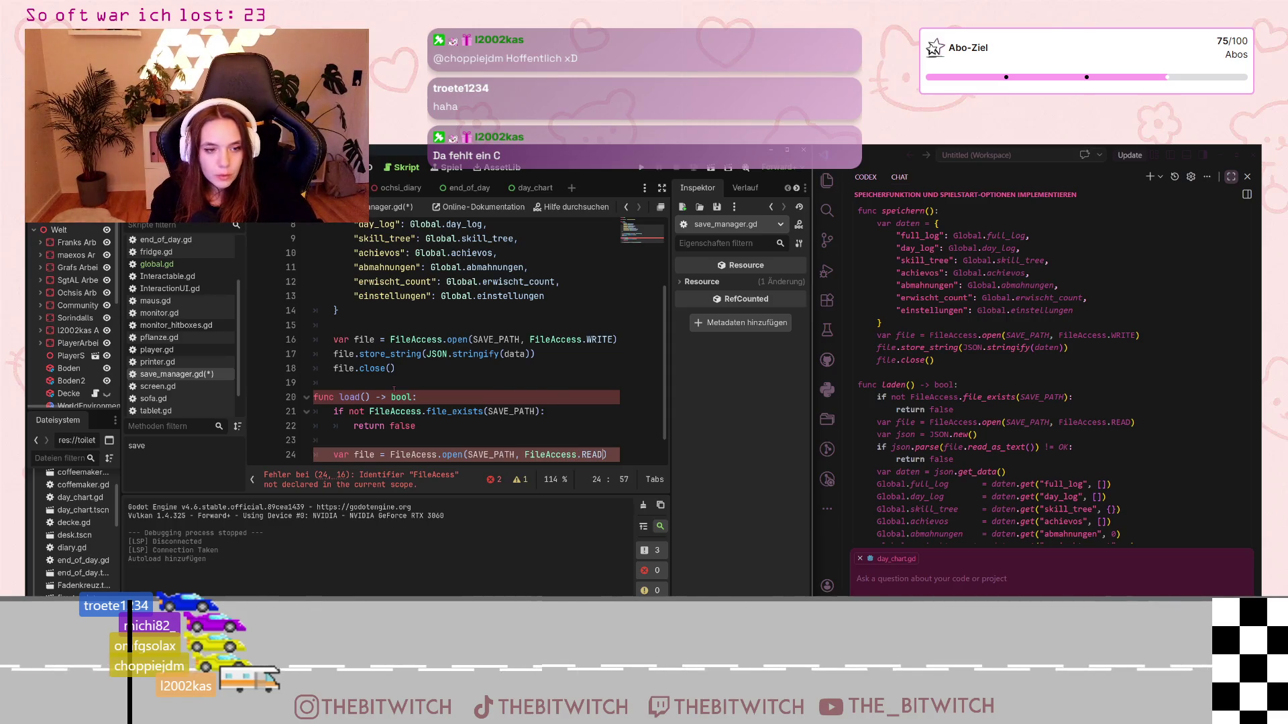
key("Right")
key("Return")
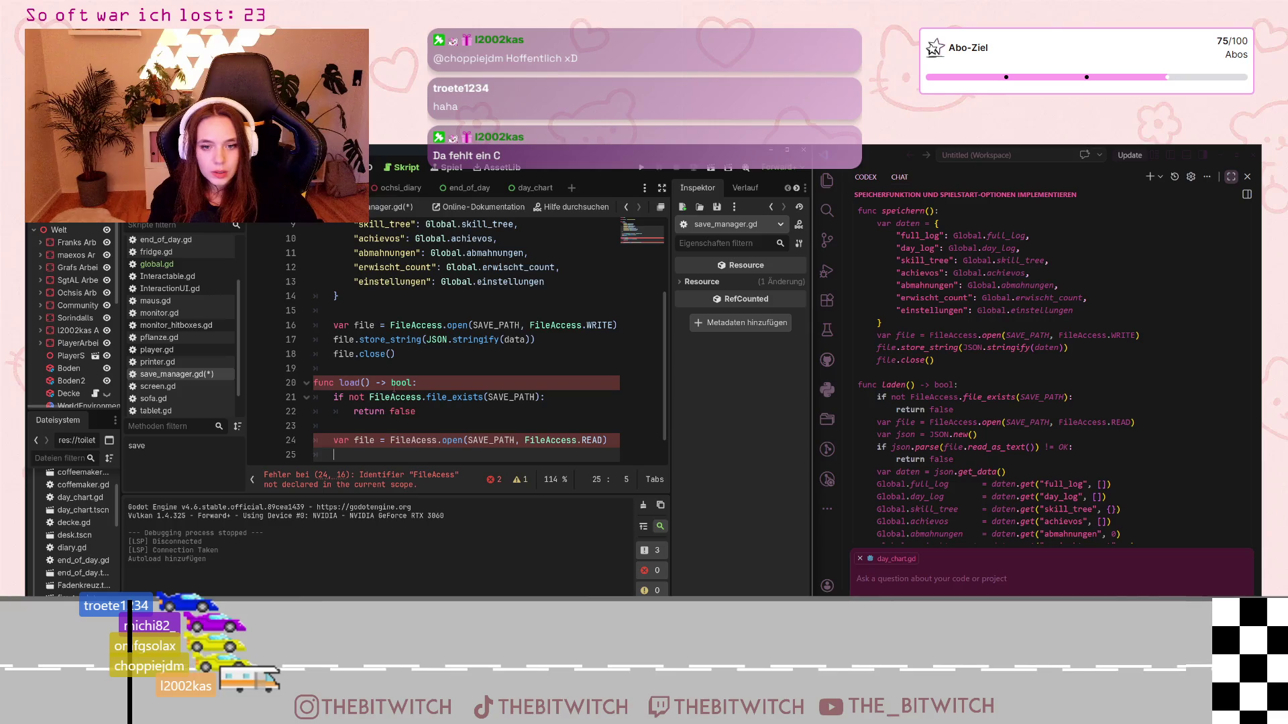
type("var json")
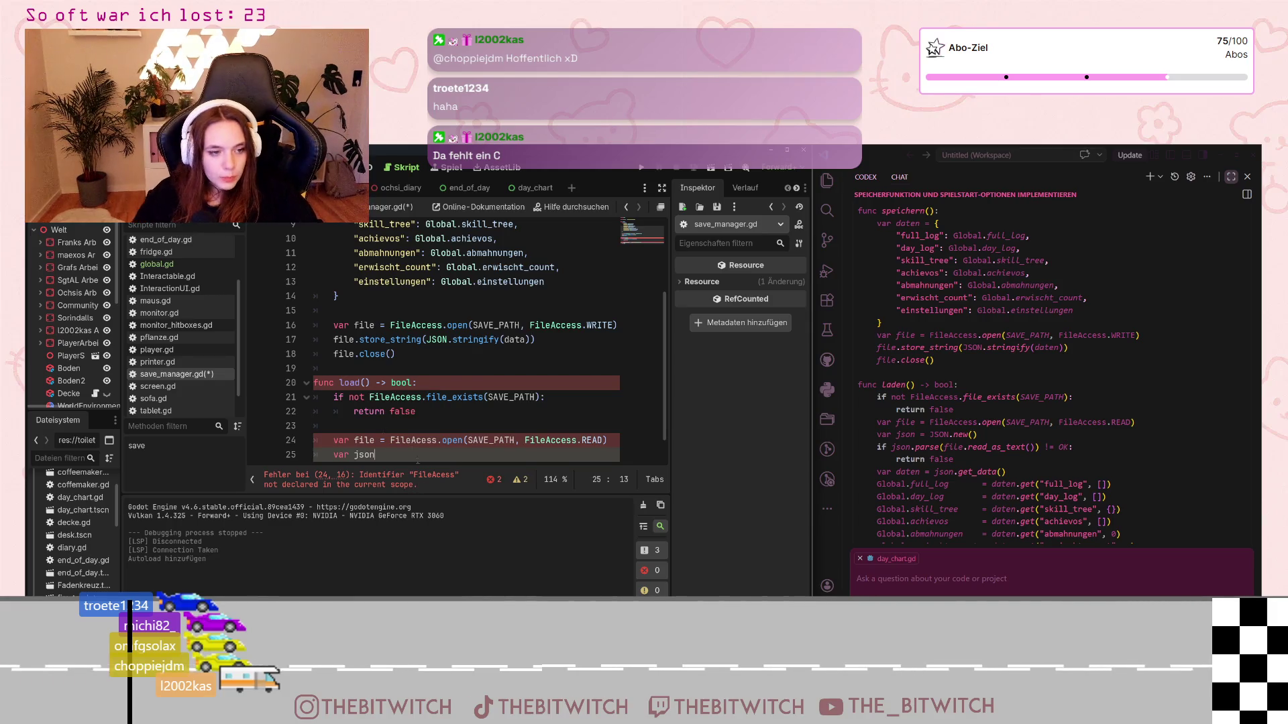
Step: Correct the FileAcxess typo on line 24 to FileAccess
left_click(424, 440)
type("c")
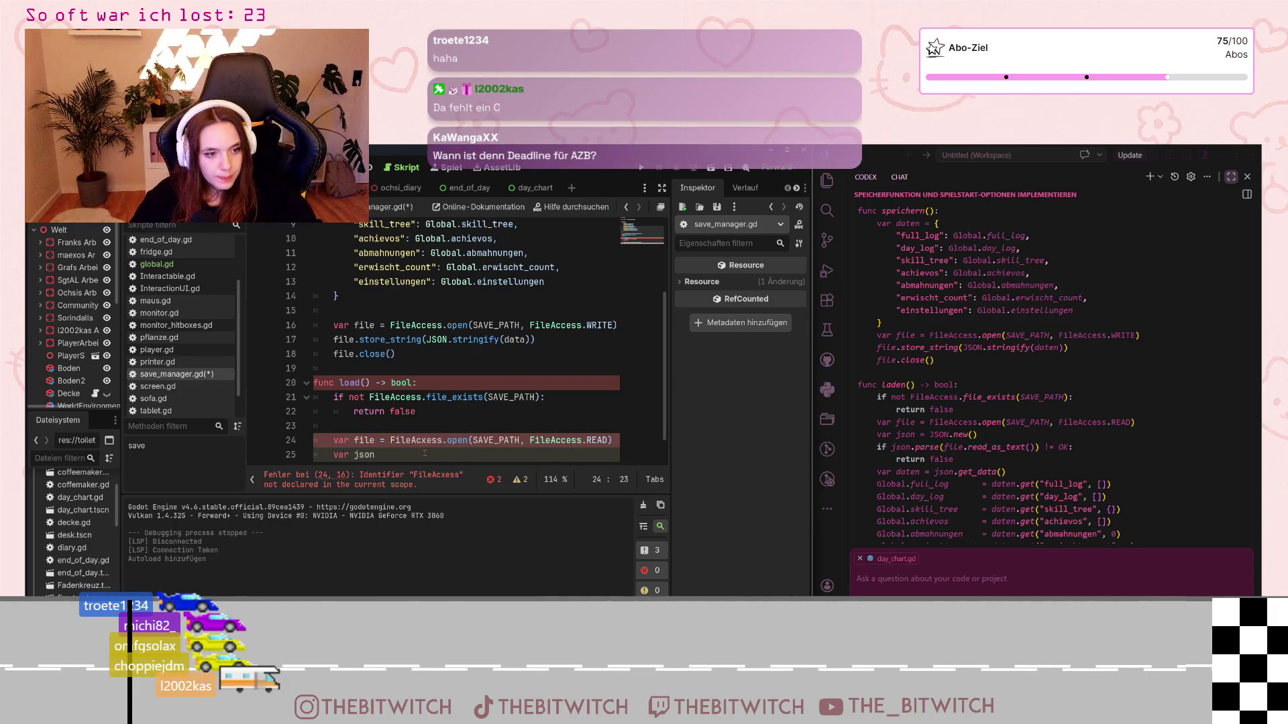
key("BackSpace")
type("c")
left_click(414, 456)
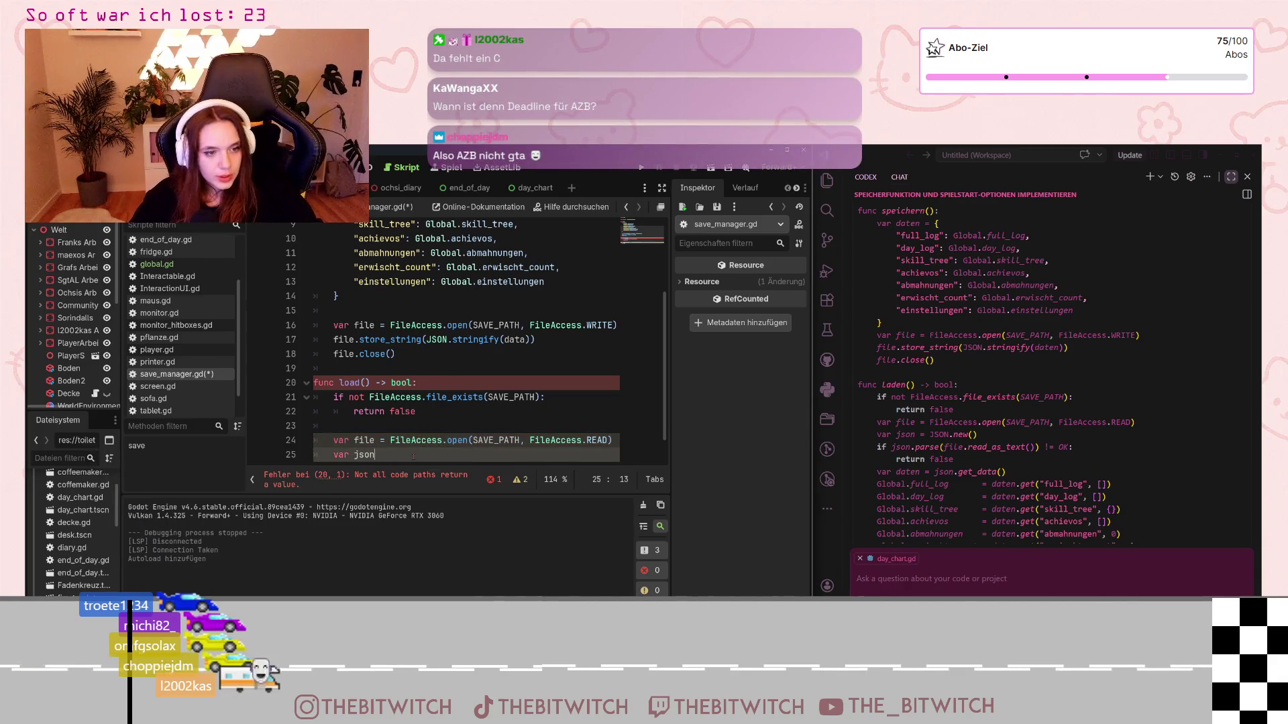
scroll(414, 456, "down", 1)
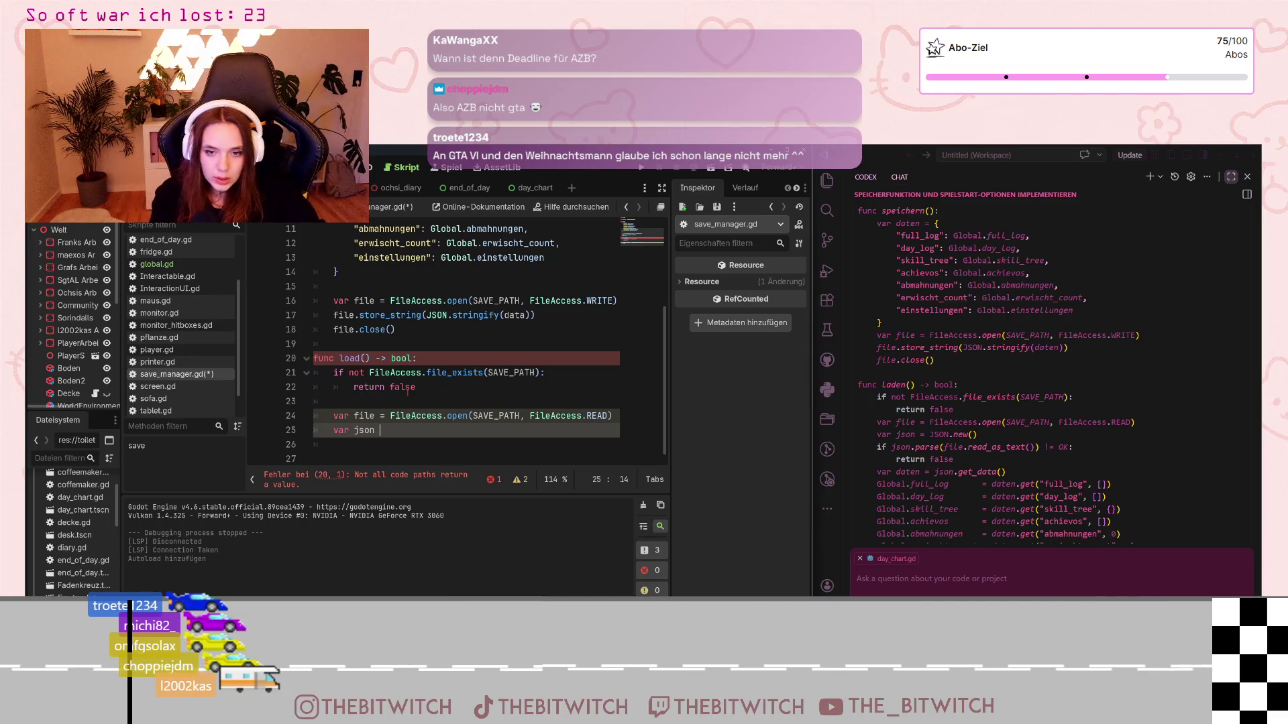
Step: Assign JSON.new() to json on line 25, then bring up the Speicherfunktion notes in Notion
type("= JS")
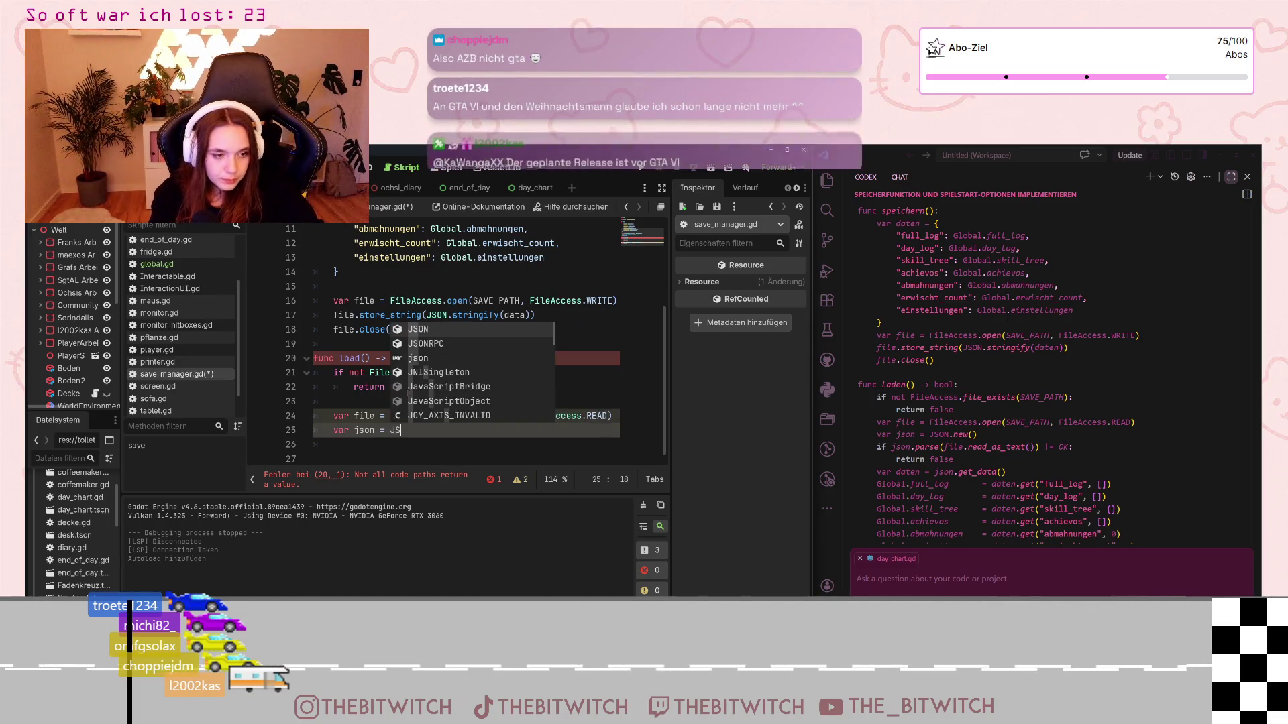
type("ON")
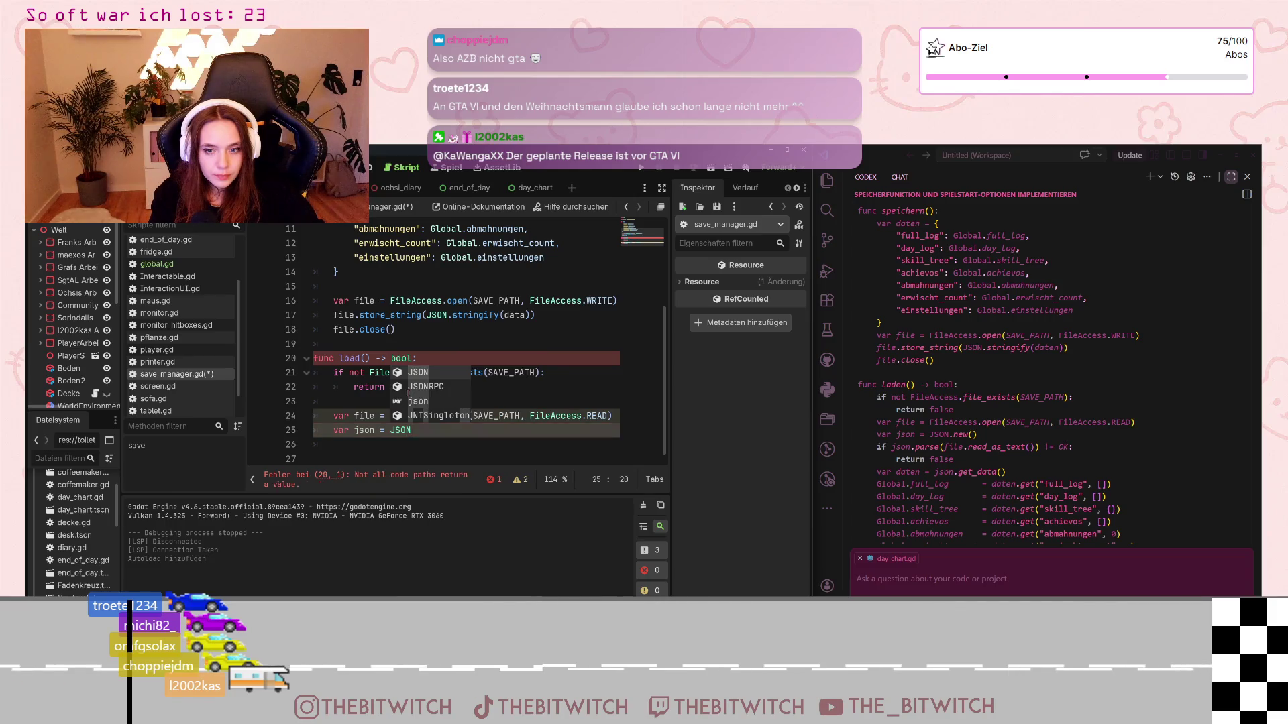
type(".new")
key("Return")
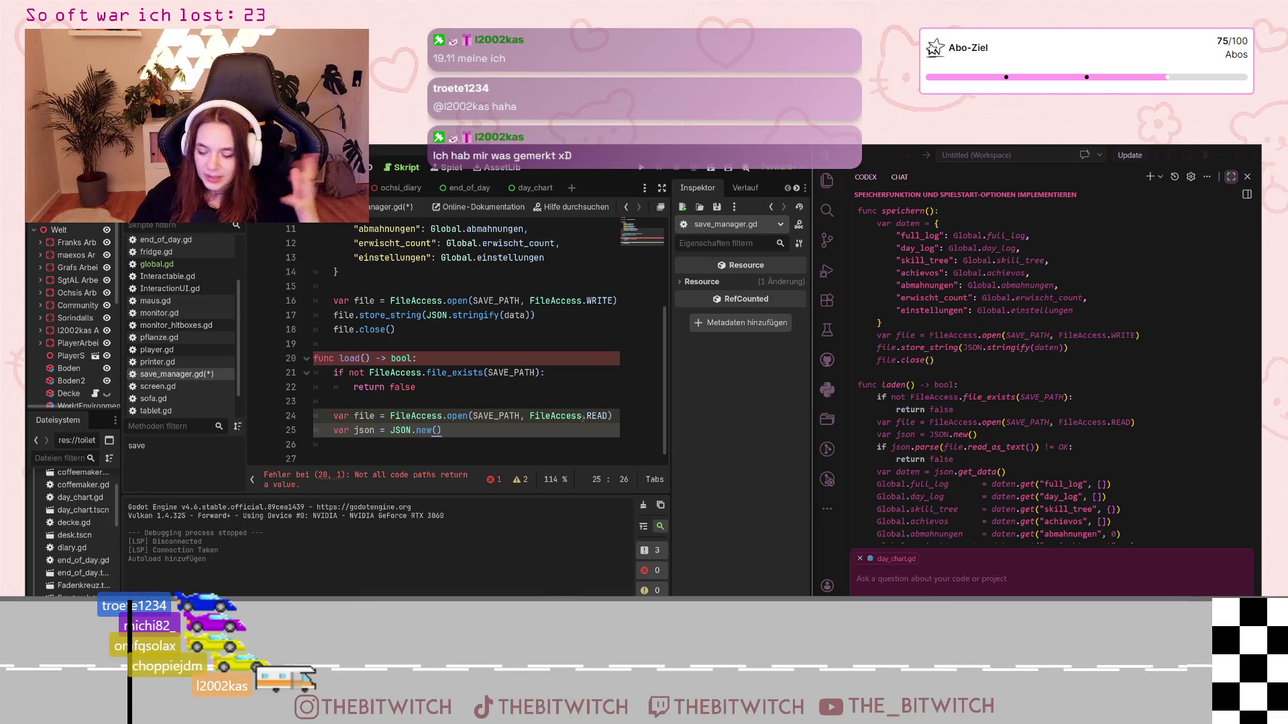
left_click(464, 439)
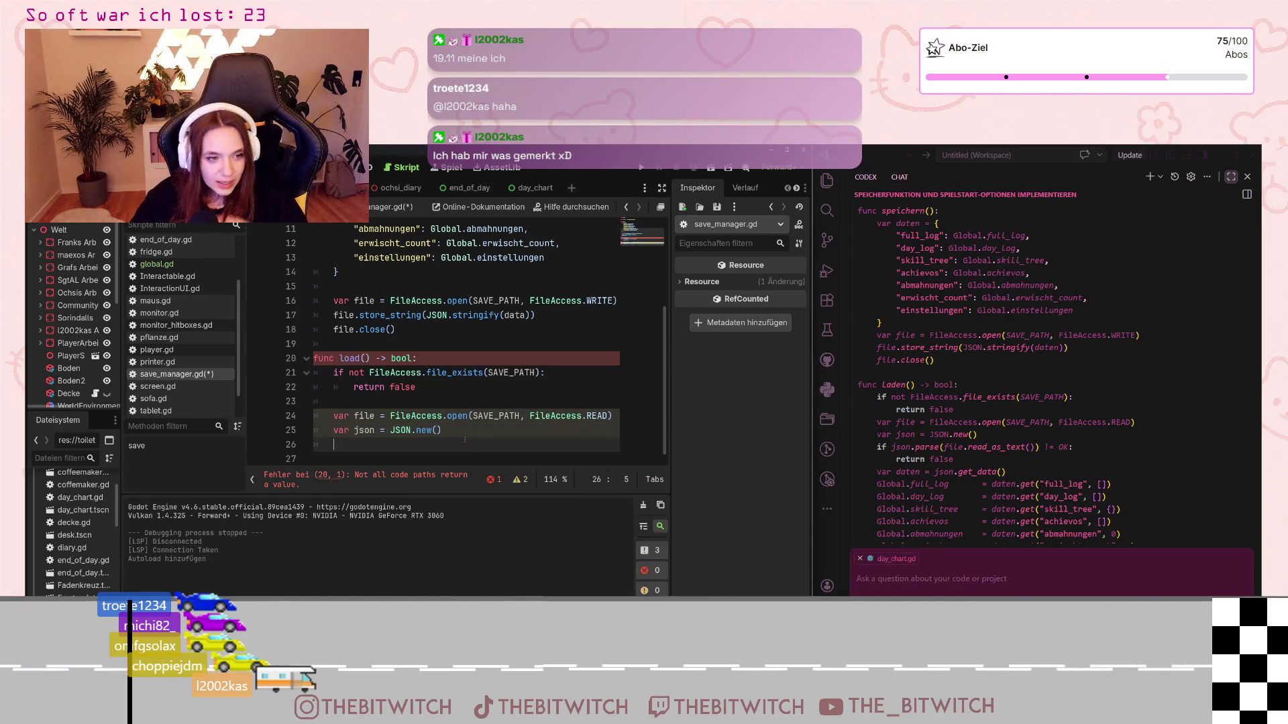
left_click(462, 431)
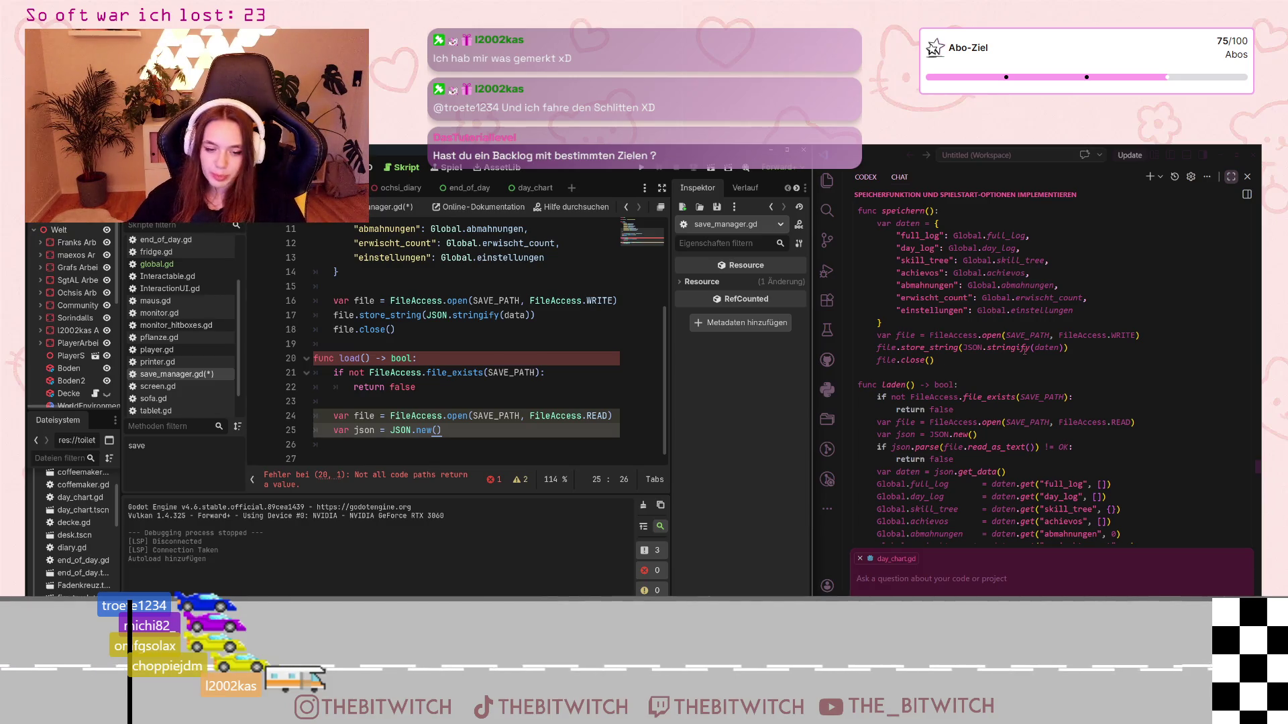
left_click(645, 593)
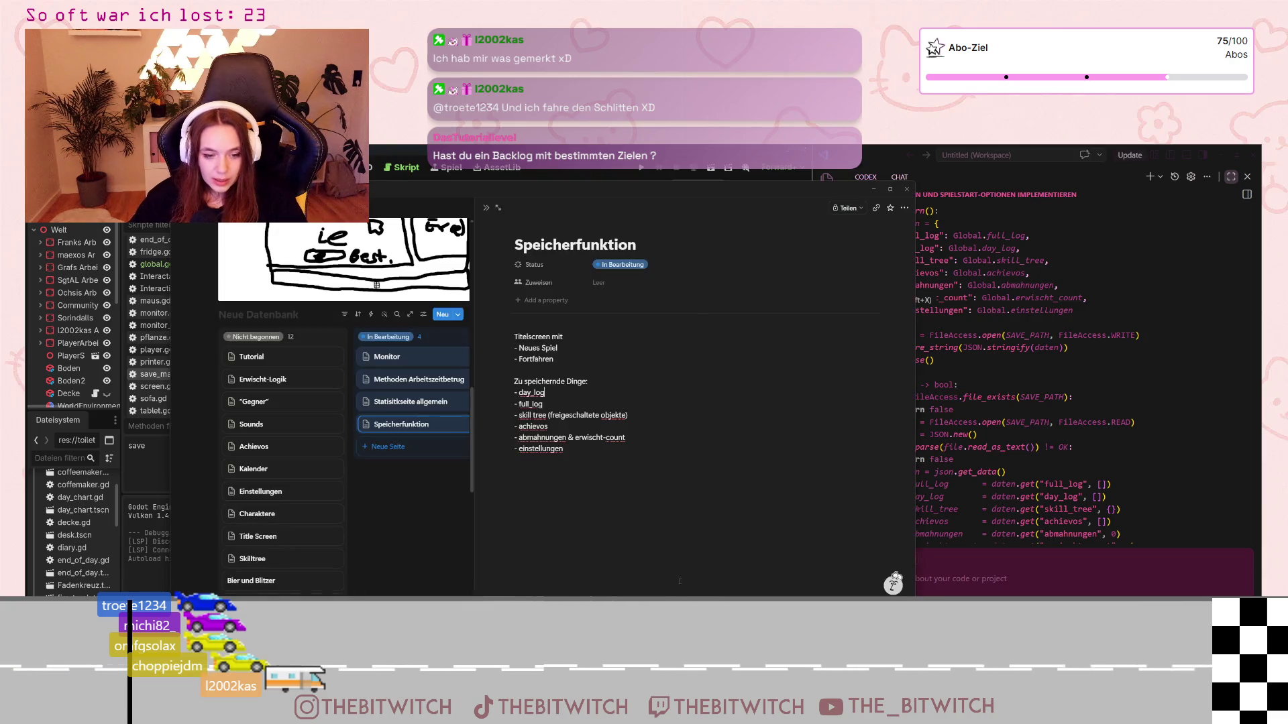
Step: Close the Speicherfunktion peek and scroll down to the pricing notes showing Base Game 2,99
left_click(486, 208)
scroll(466, 353, "down", 2)
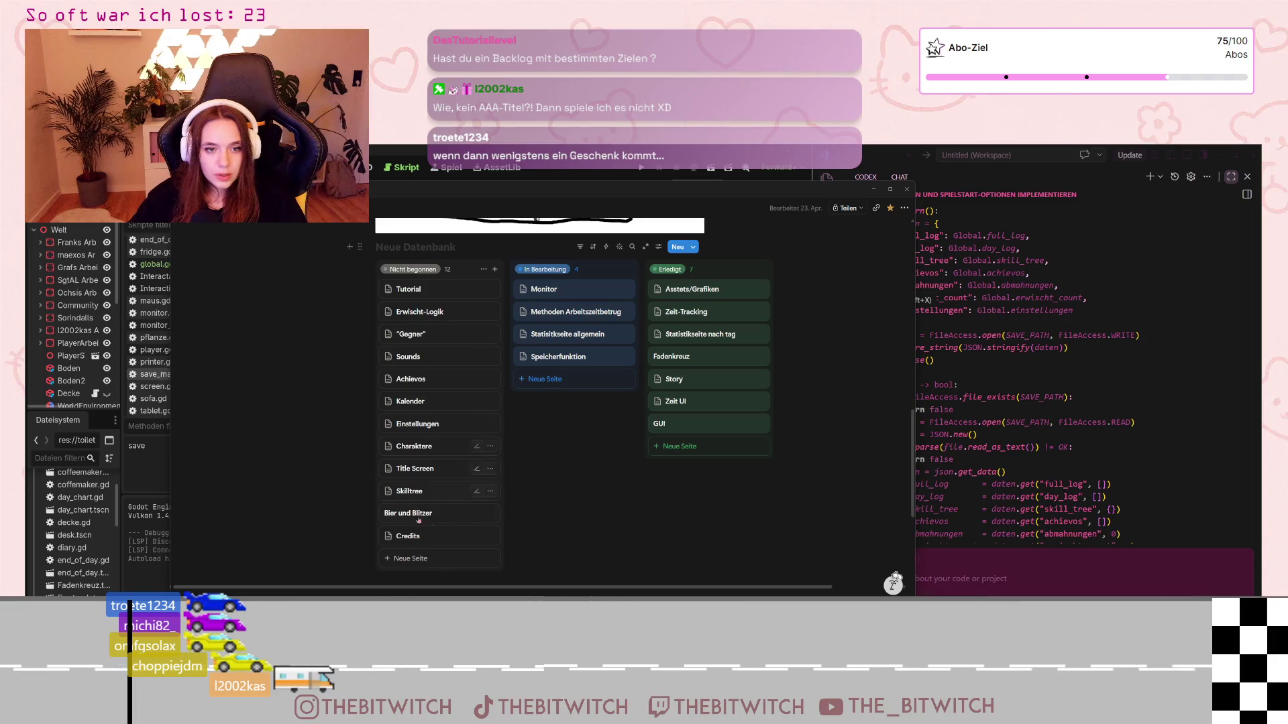
scroll(516, 506, "down", 5)
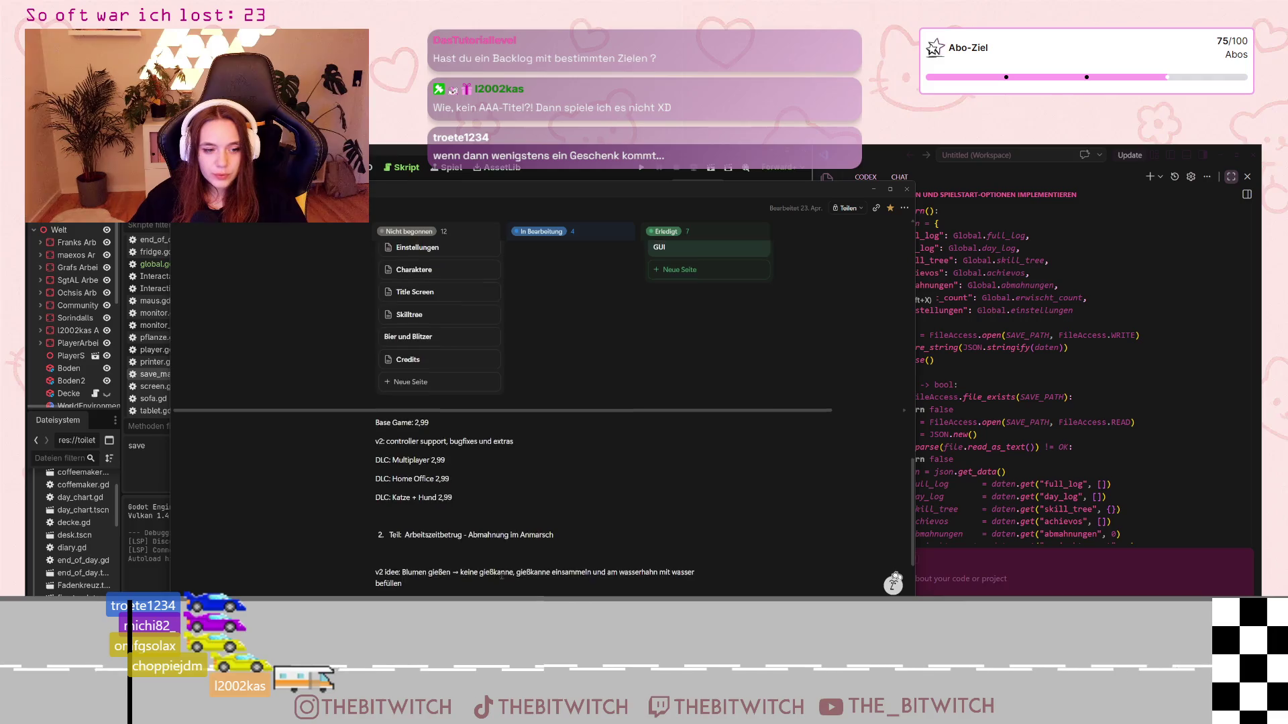
scroll(502, 580, "up", 5)
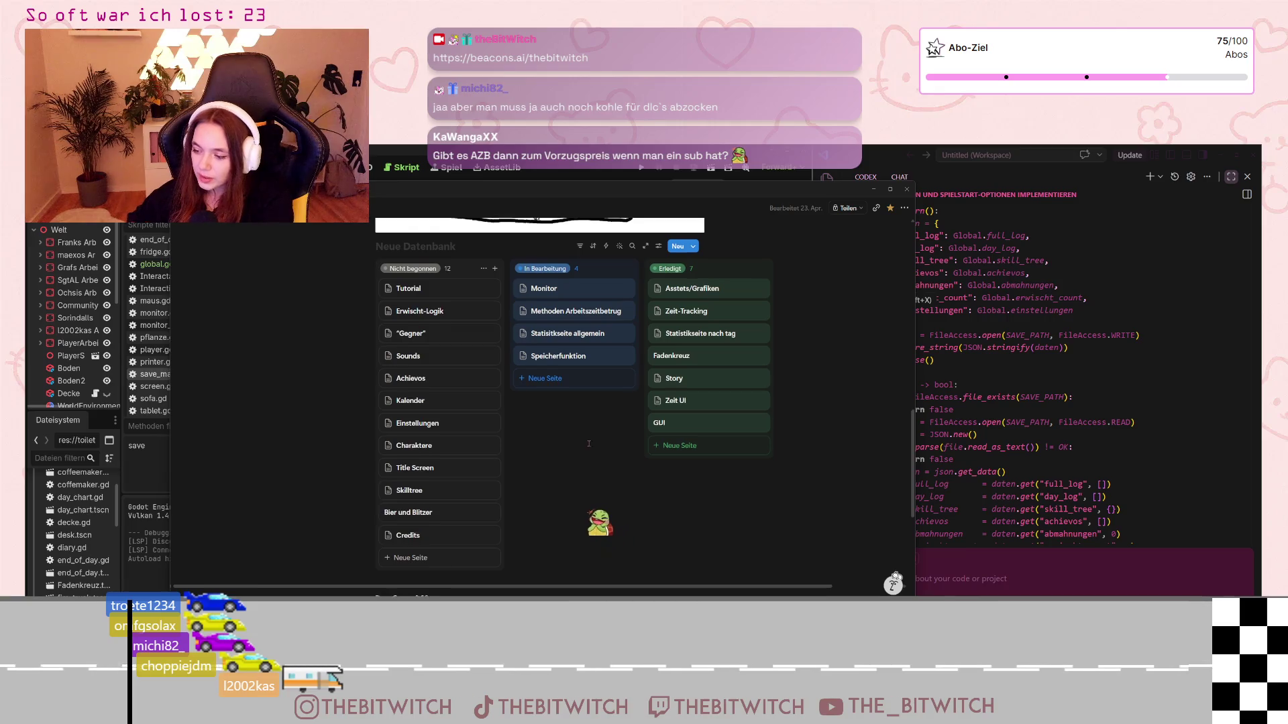
scroll(543, 450, "down", 3)
double_click(421, 419)
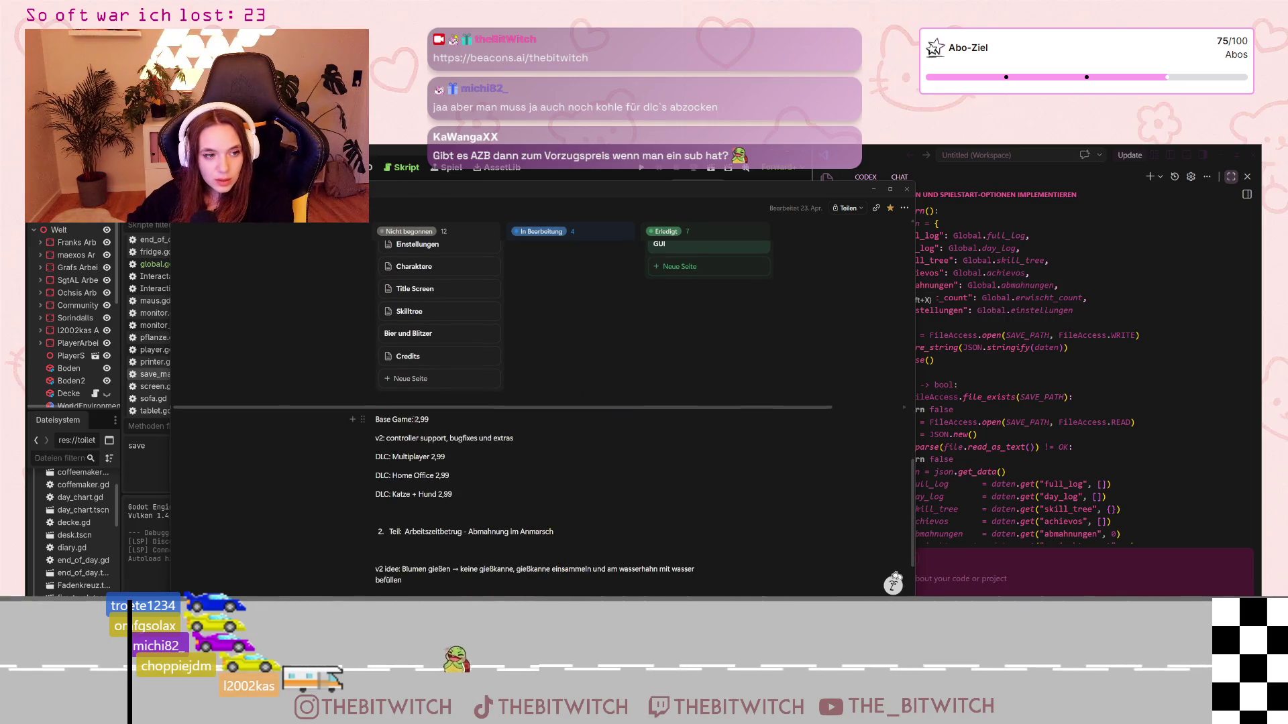
left_click(431, 457)
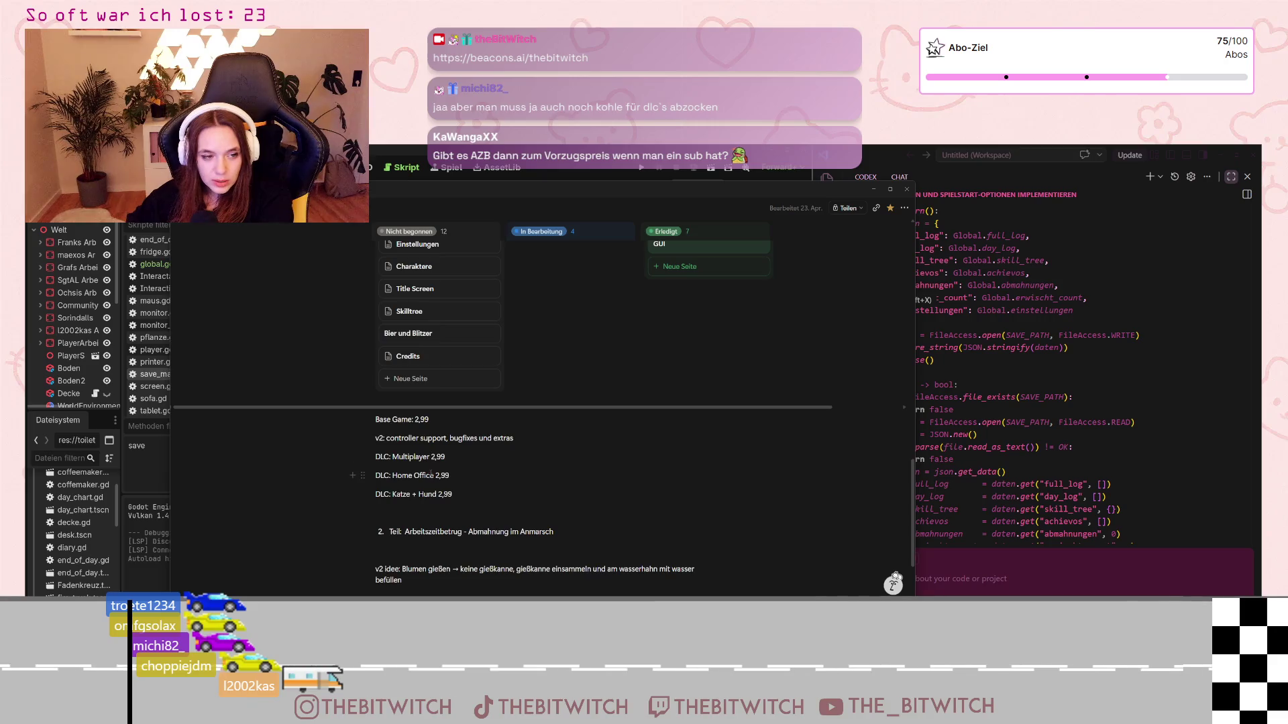
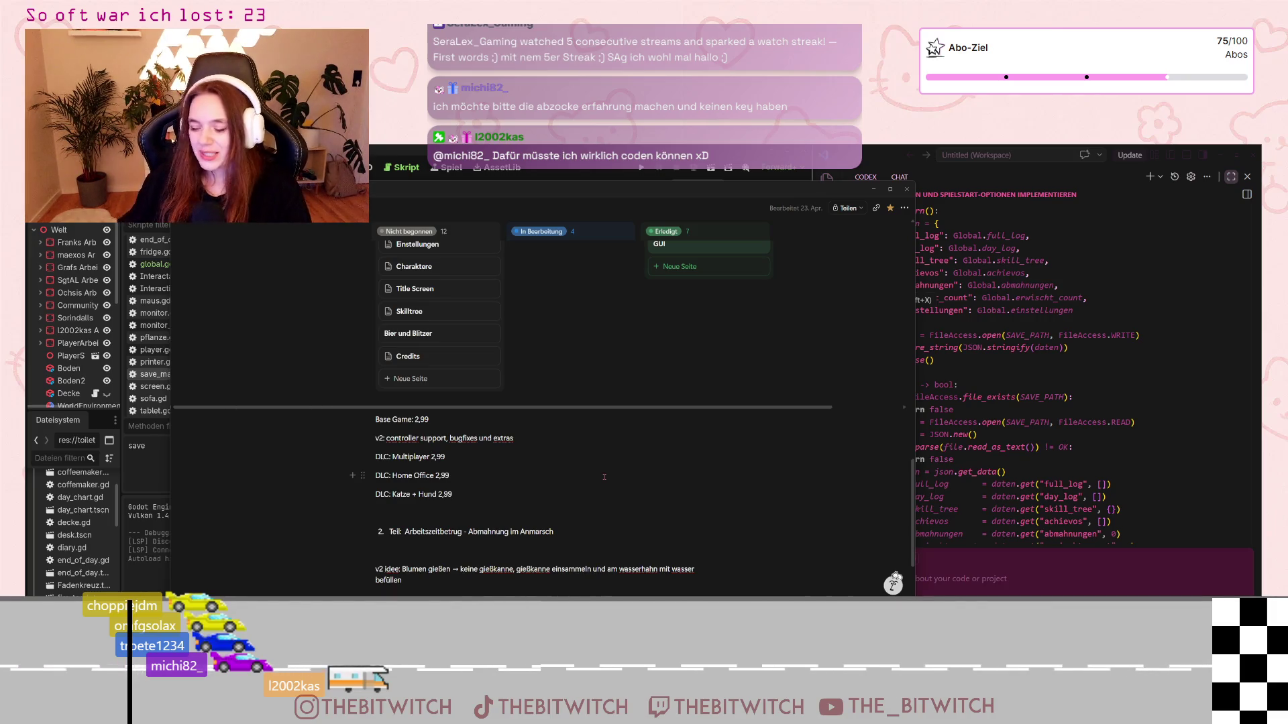
Step: Hide the Notion board and start a new line after the JSON setup on line 25 of load()
scroll(603, 477, "up", 5)
scroll(684, 487, "down", 2)
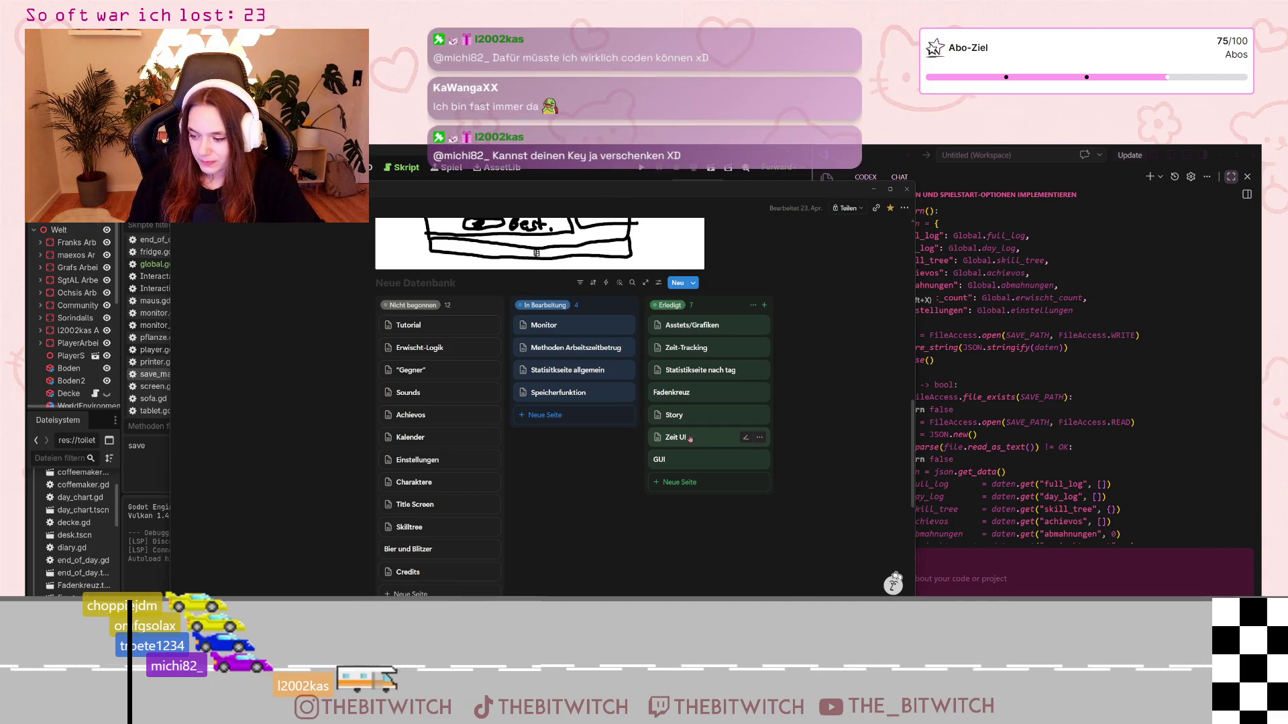
left_click(873, 189)
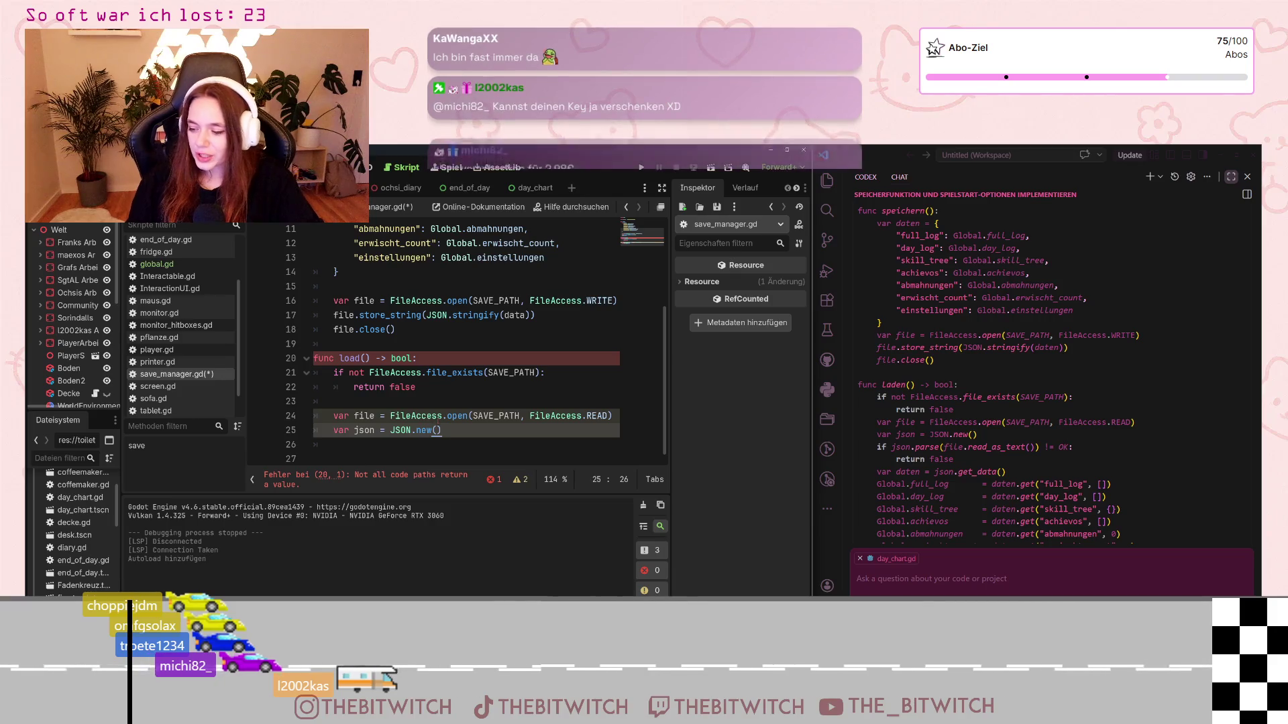
mouse_move(439, 417)
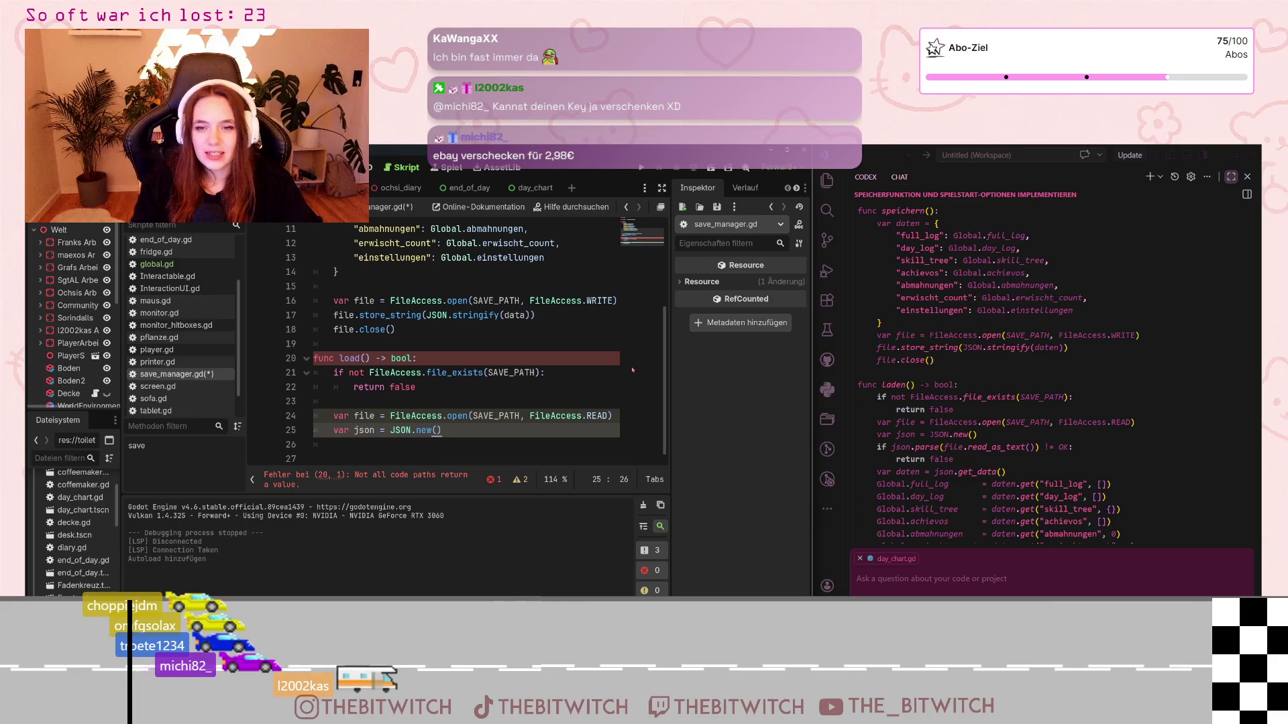
key("Return")
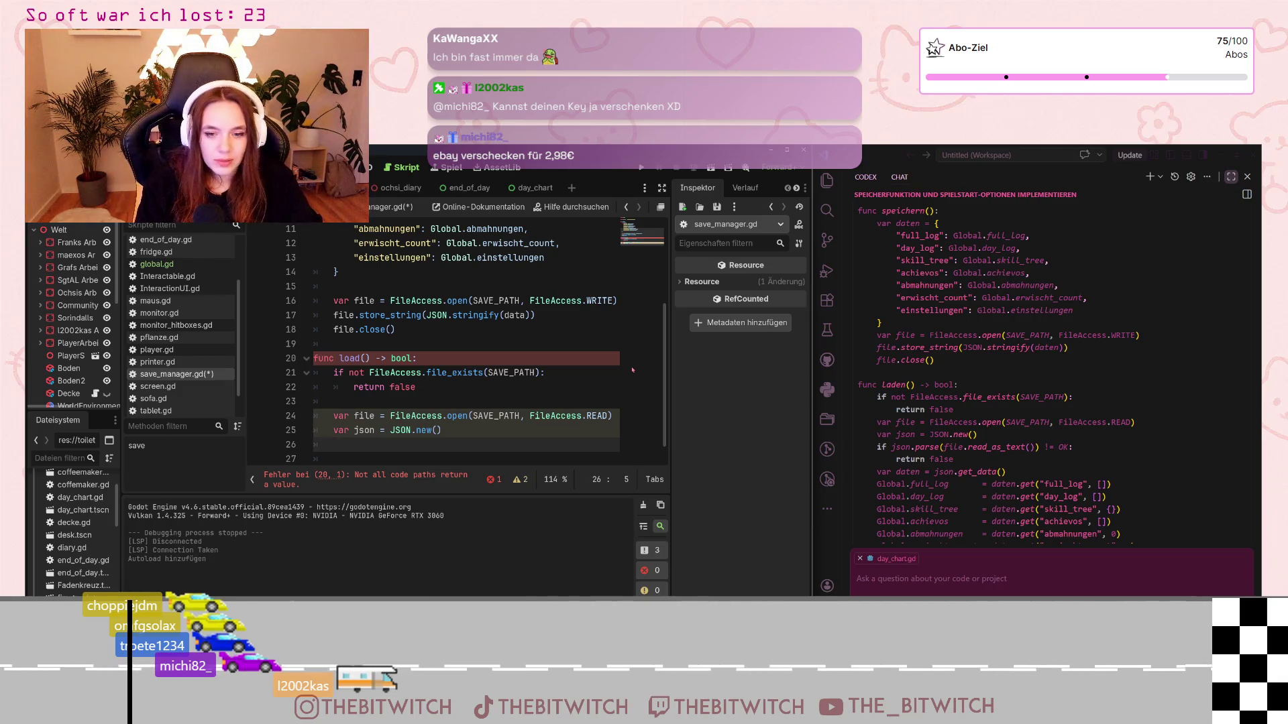
Step: Write the condition if json.parse(file.read_as_text()) on line 26, correcting the typos
type("if js")
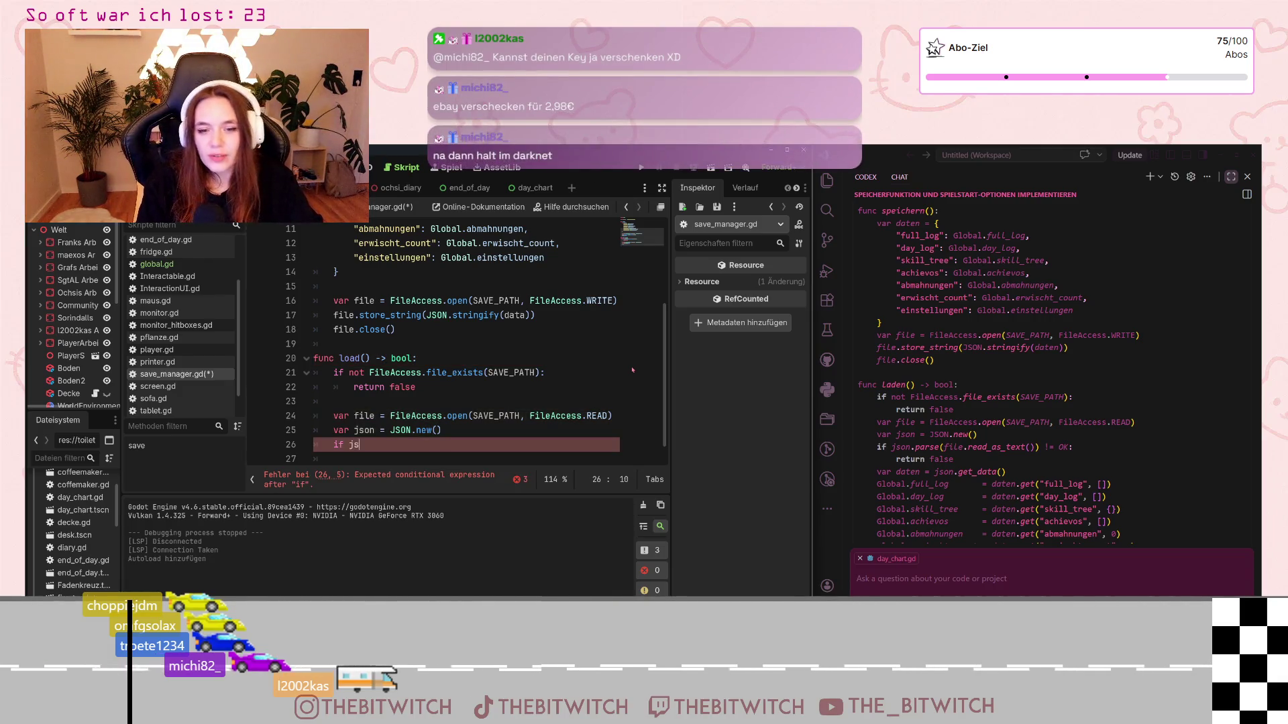
type("on")
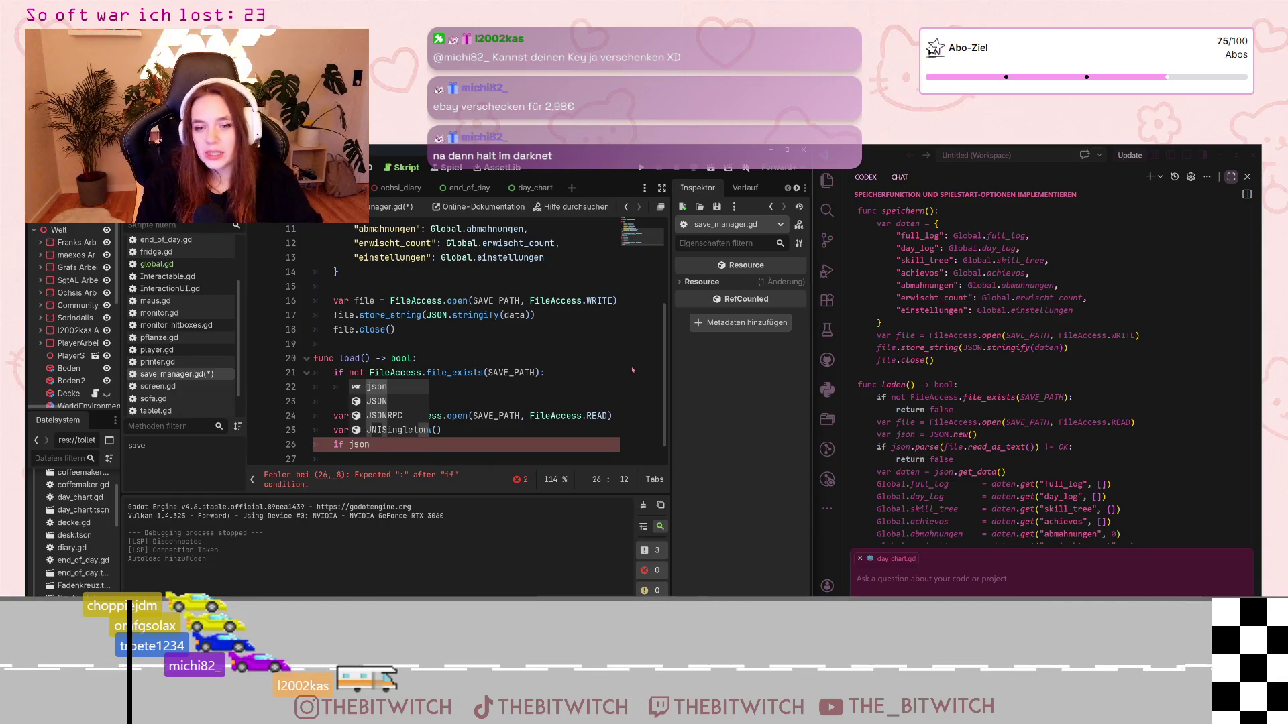
type(" = ")
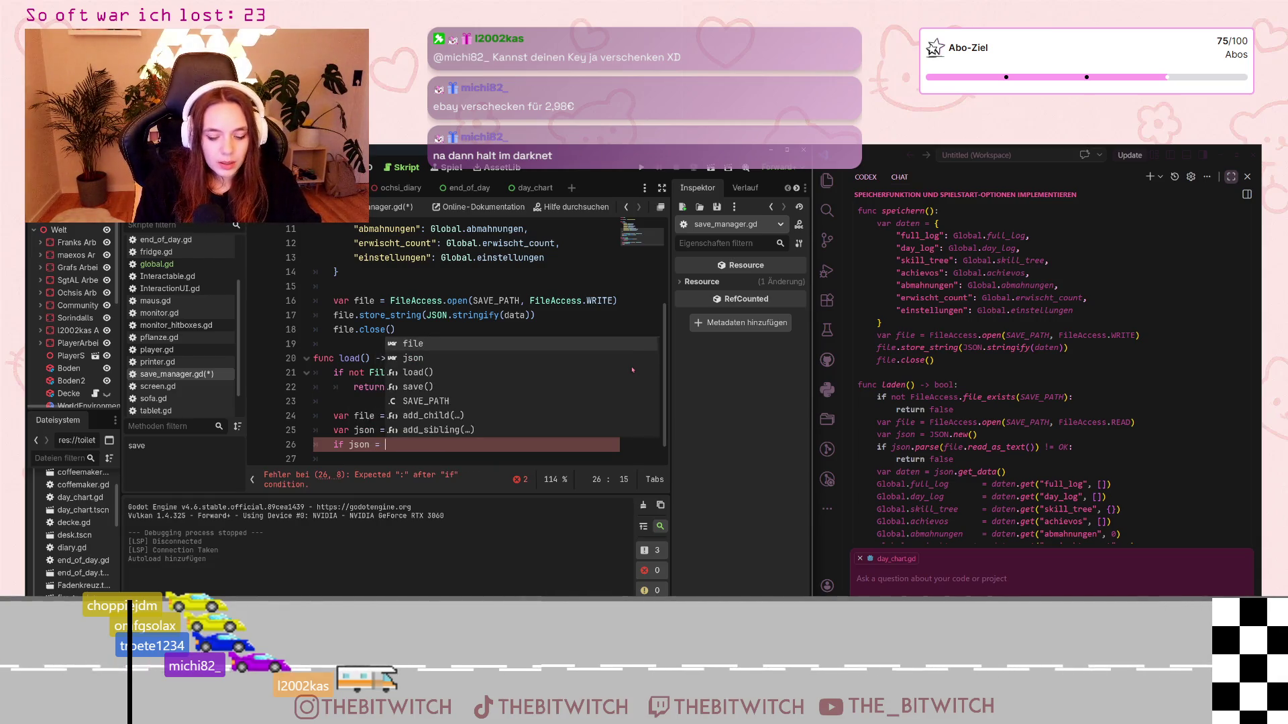
type("JSON")
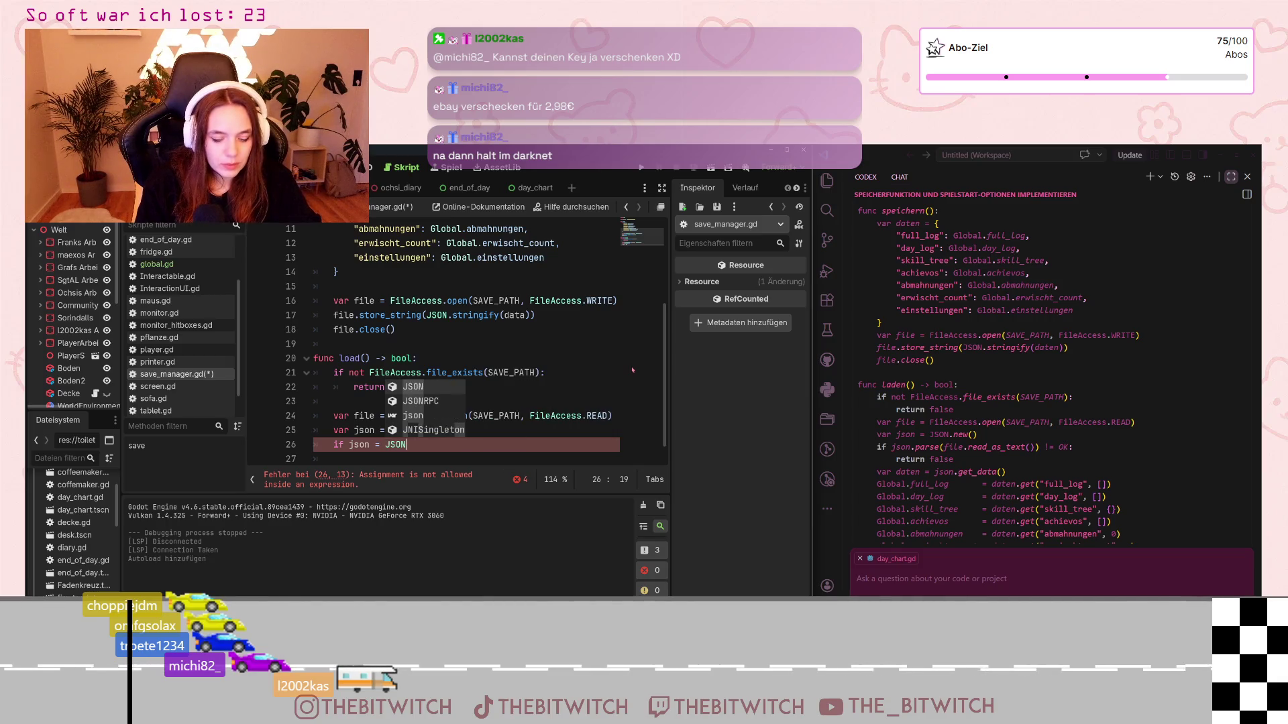
type(".new")
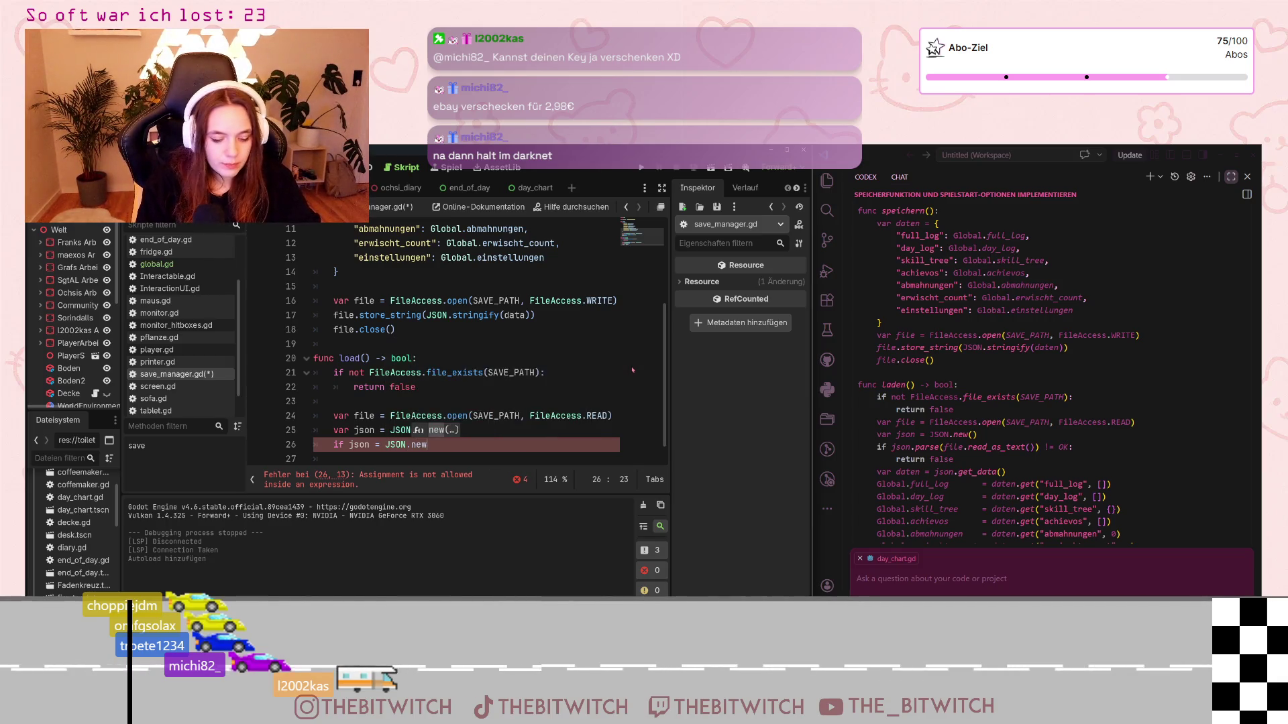
type("()")
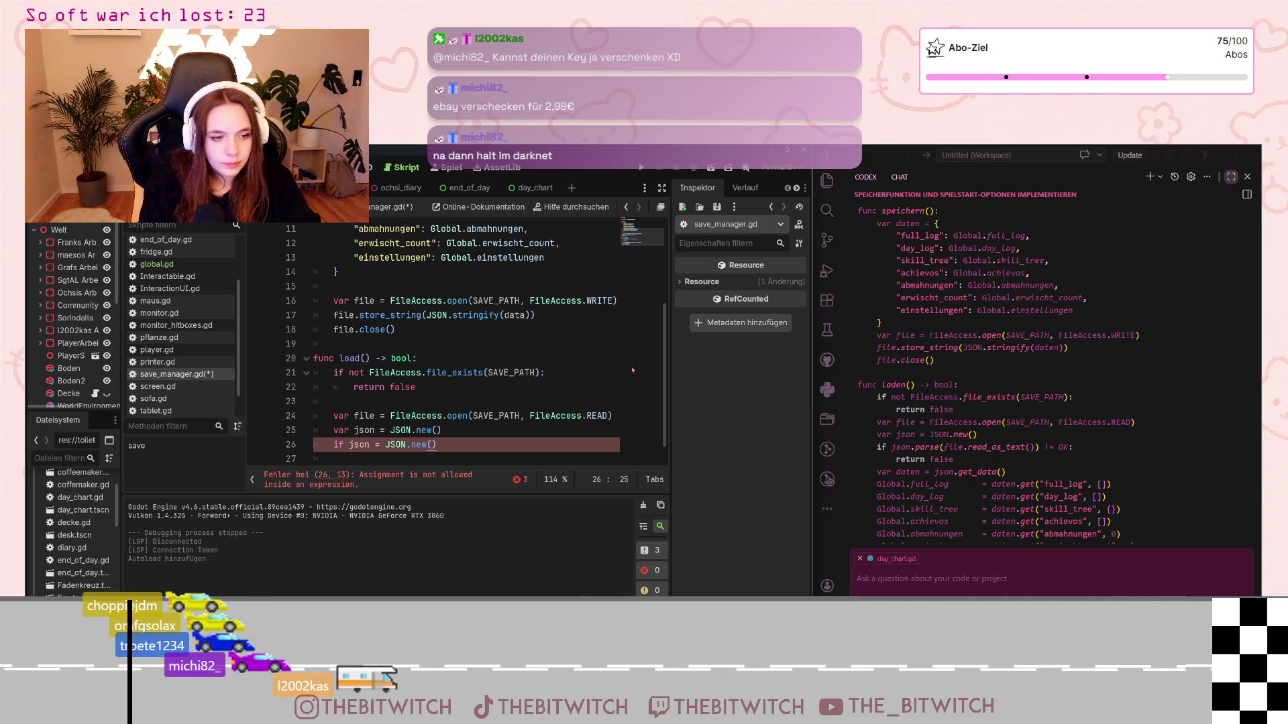
key("Return")
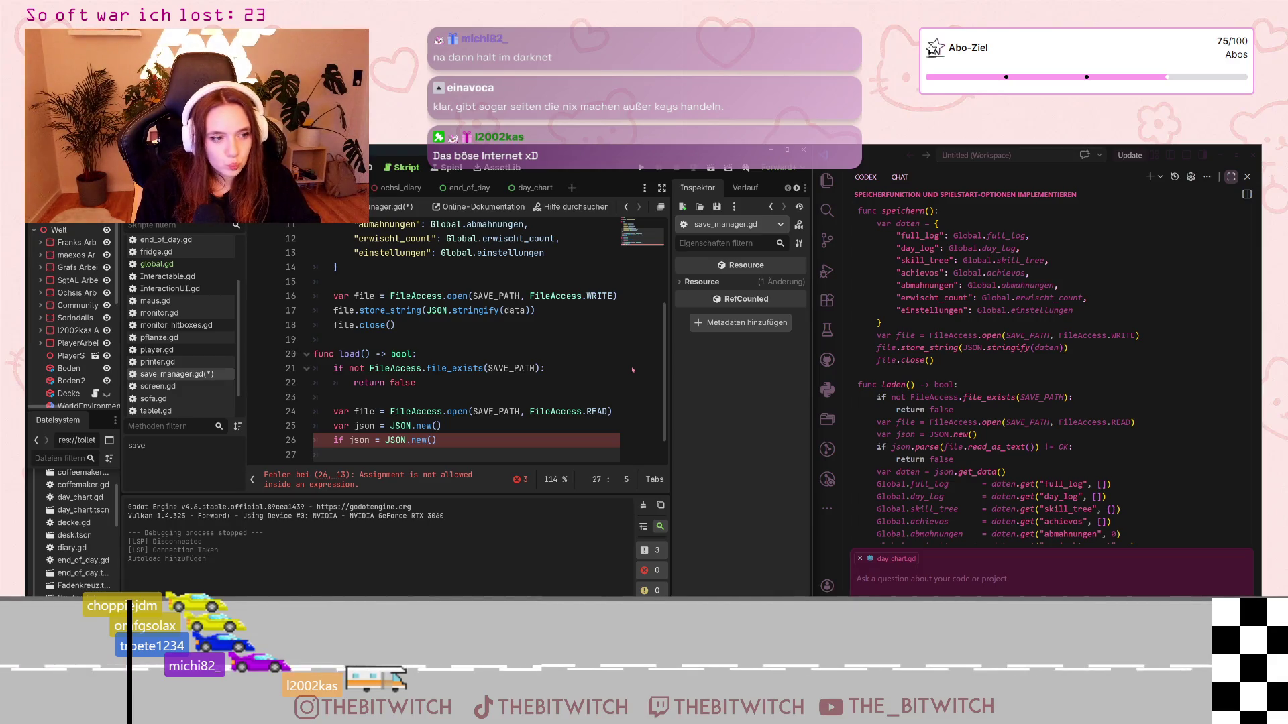
left_click(443, 436)
left_click_drag(444, 436, 369, 441)
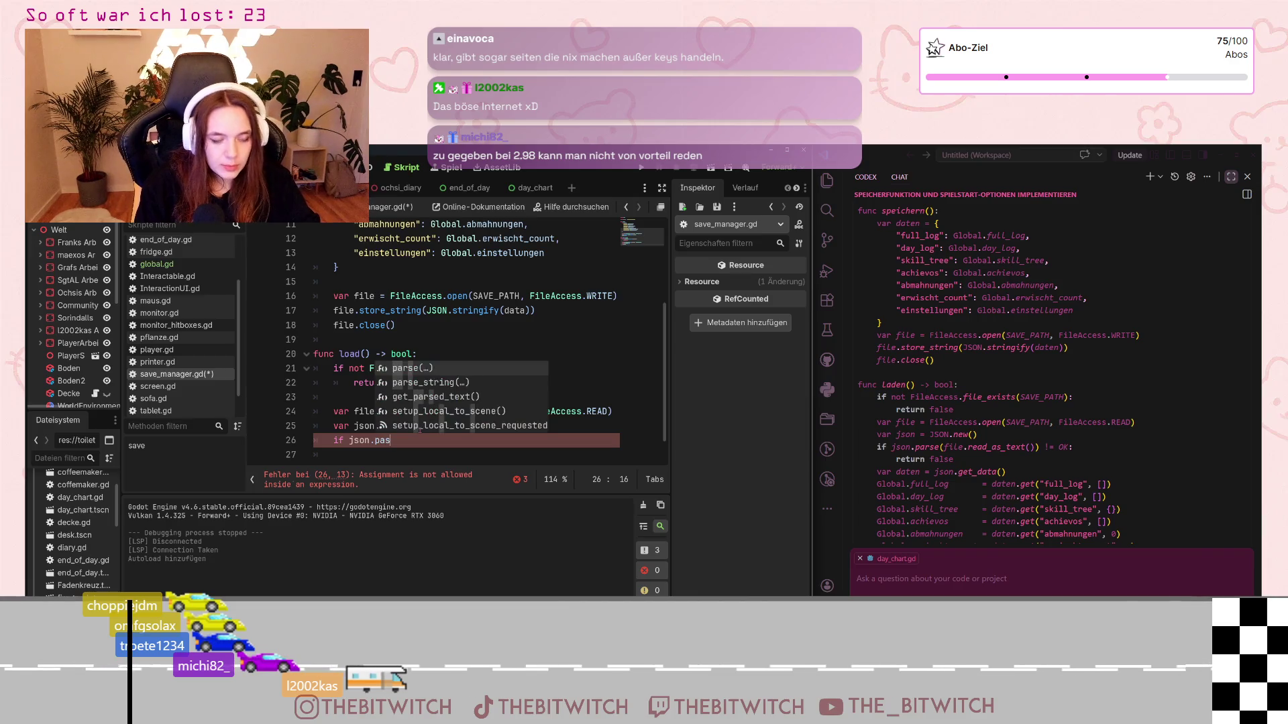
type("rse")
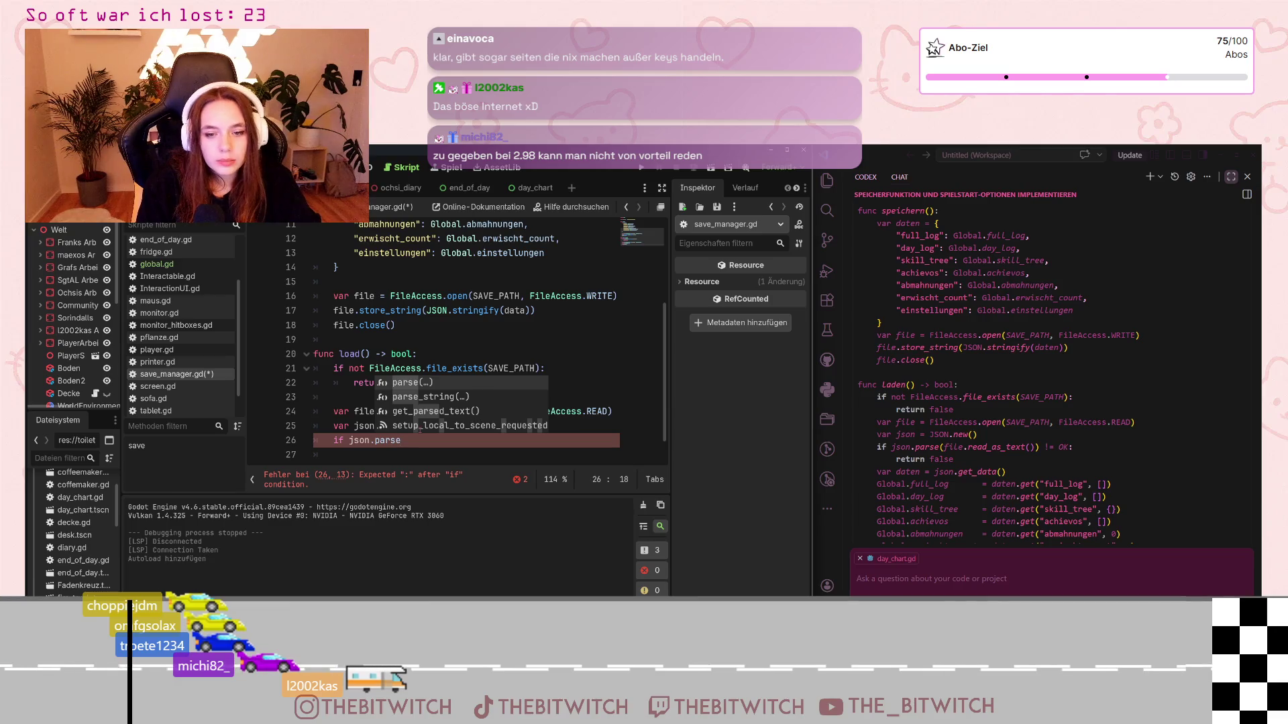
type("(file")
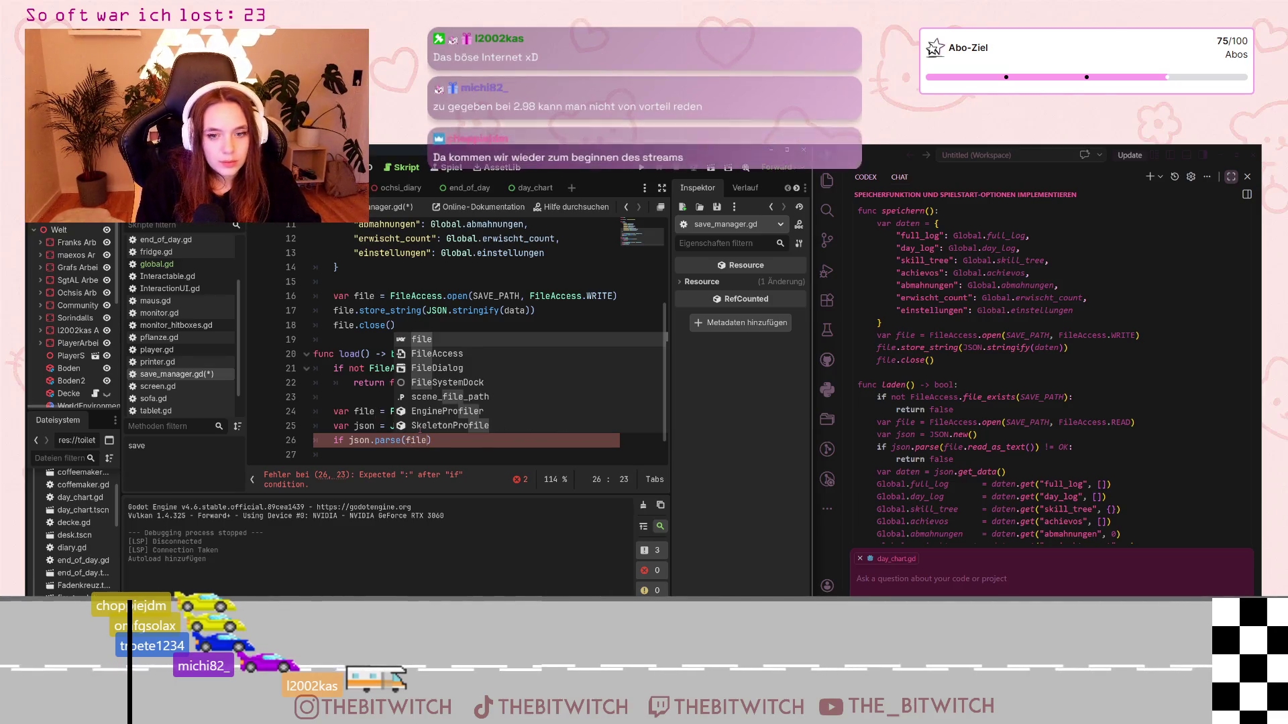
type(".read")
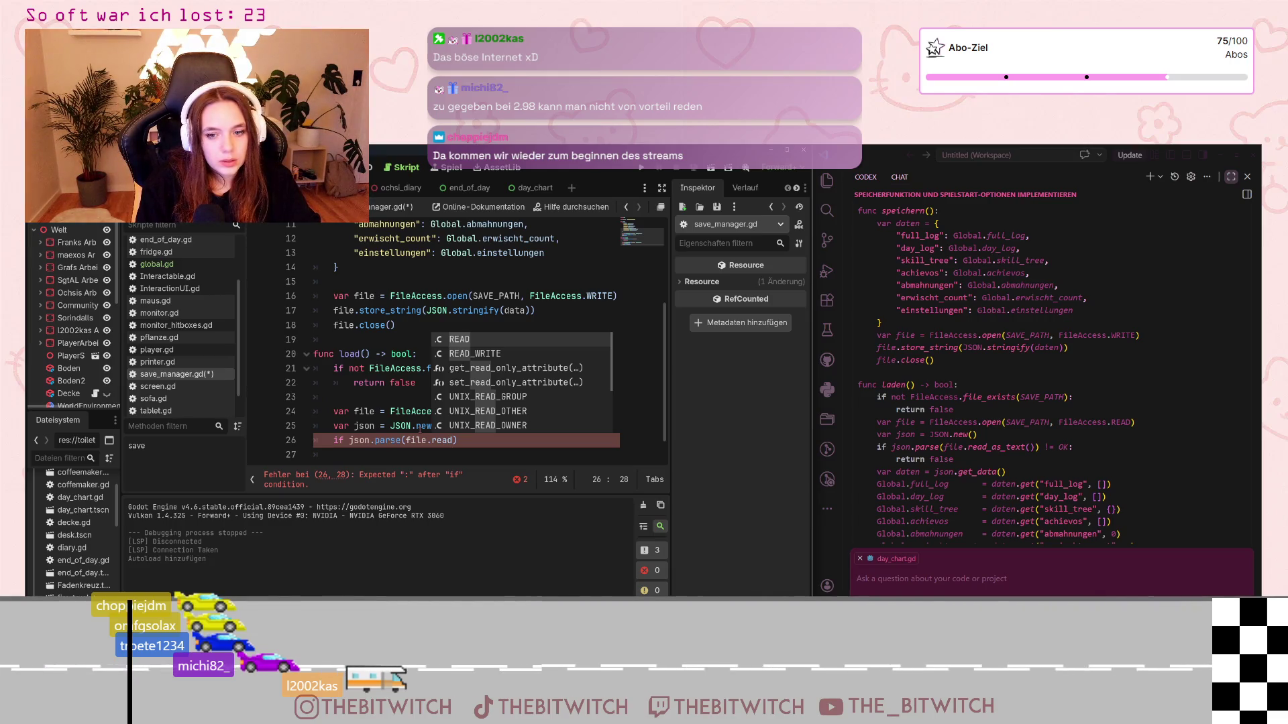
type("_as")
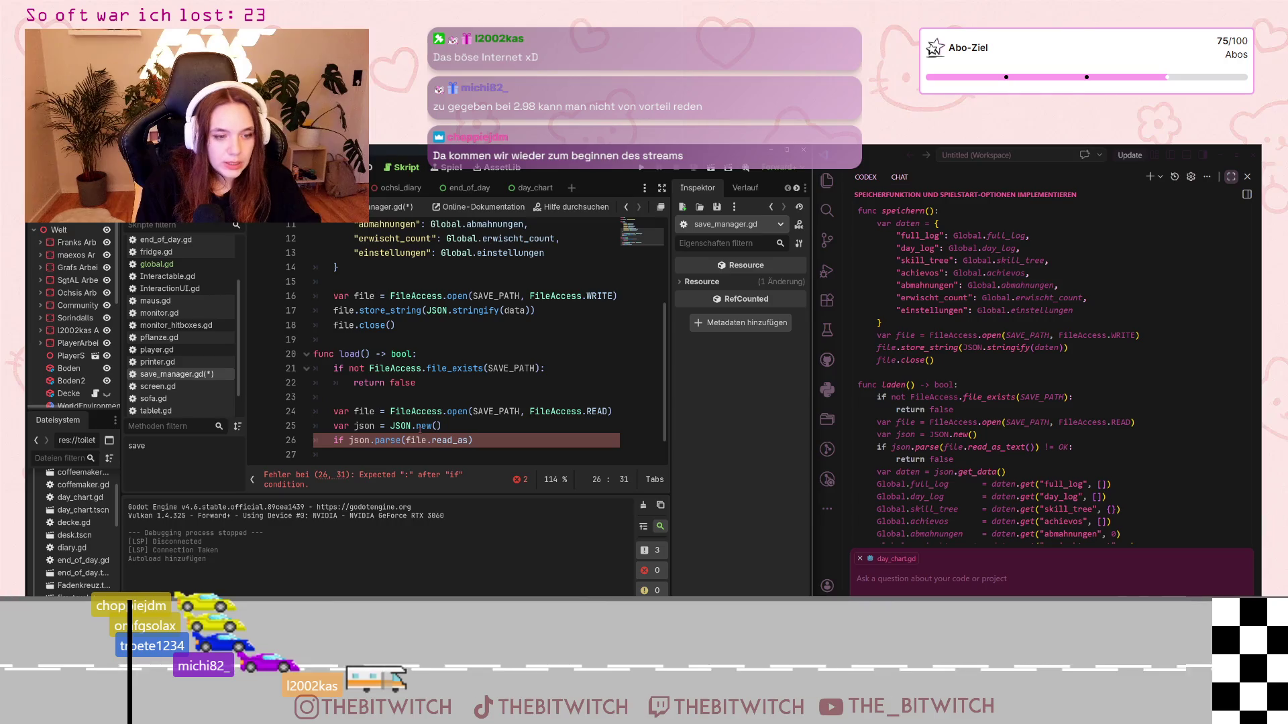
type("_test")
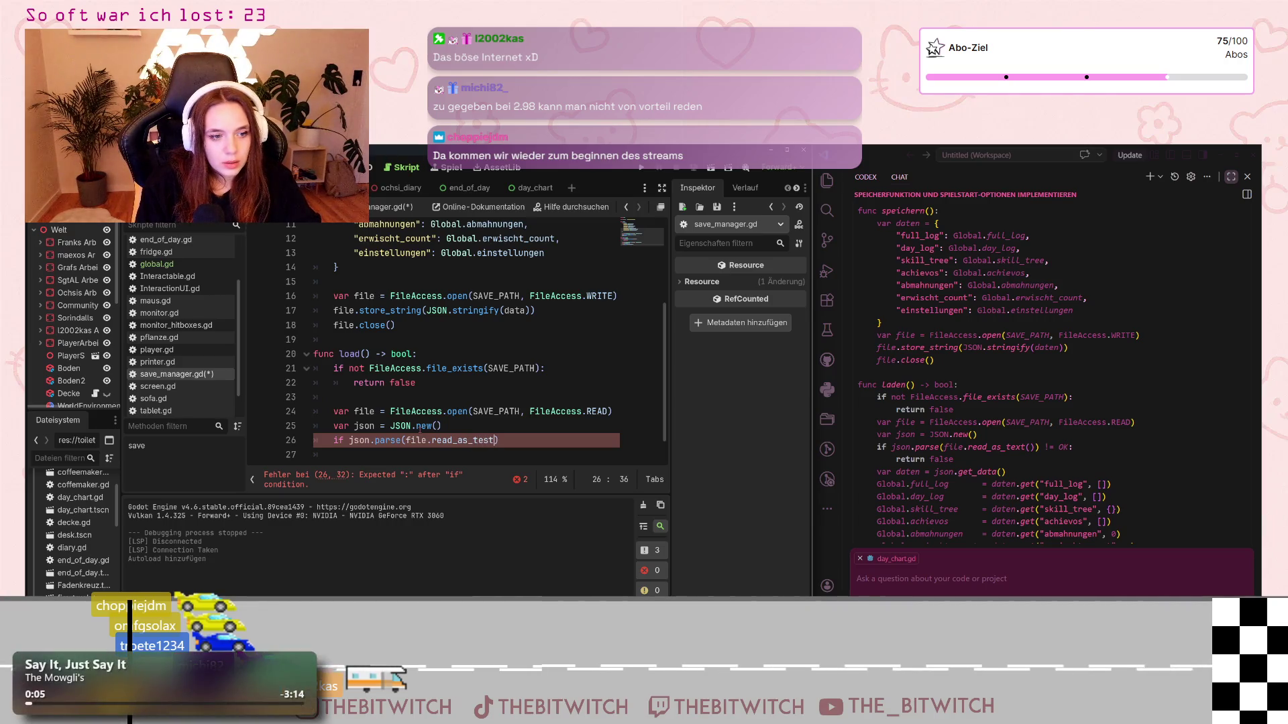
key("BackSpace")
key("BackSpace")
type("xt(")
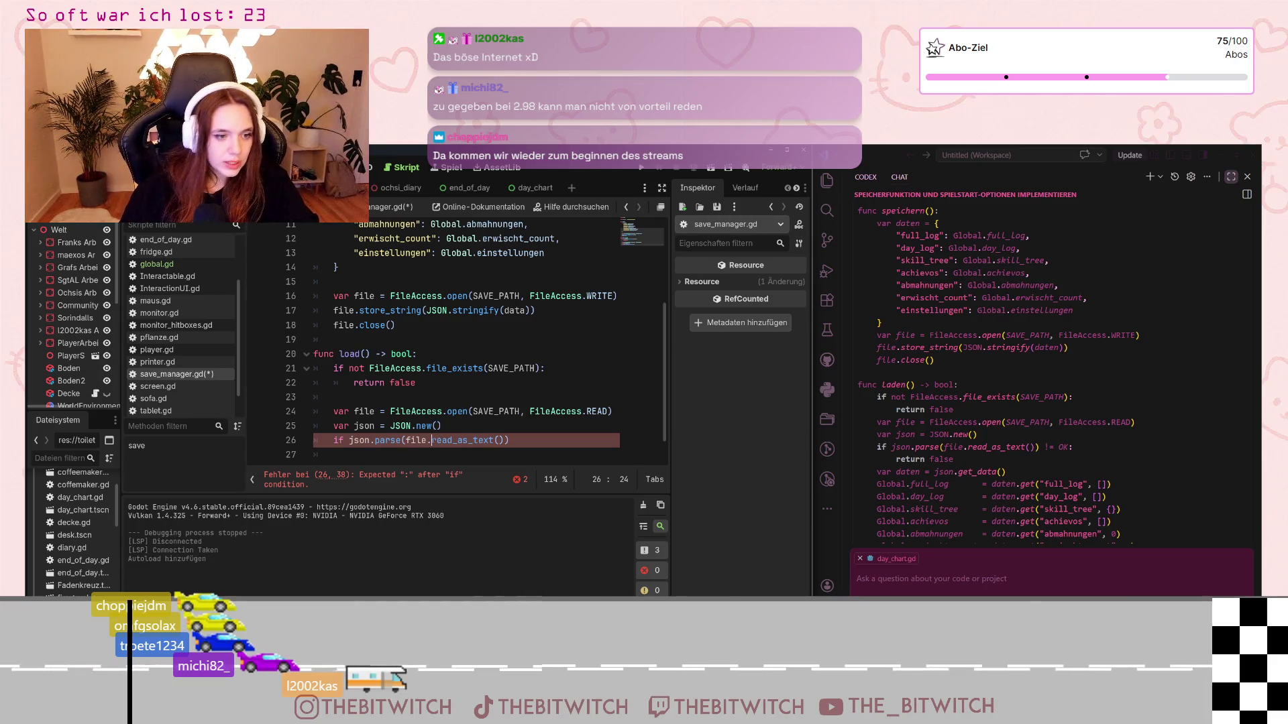
Step: Finish the condition with != OK: and add an indented return false
left_click(530, 445)
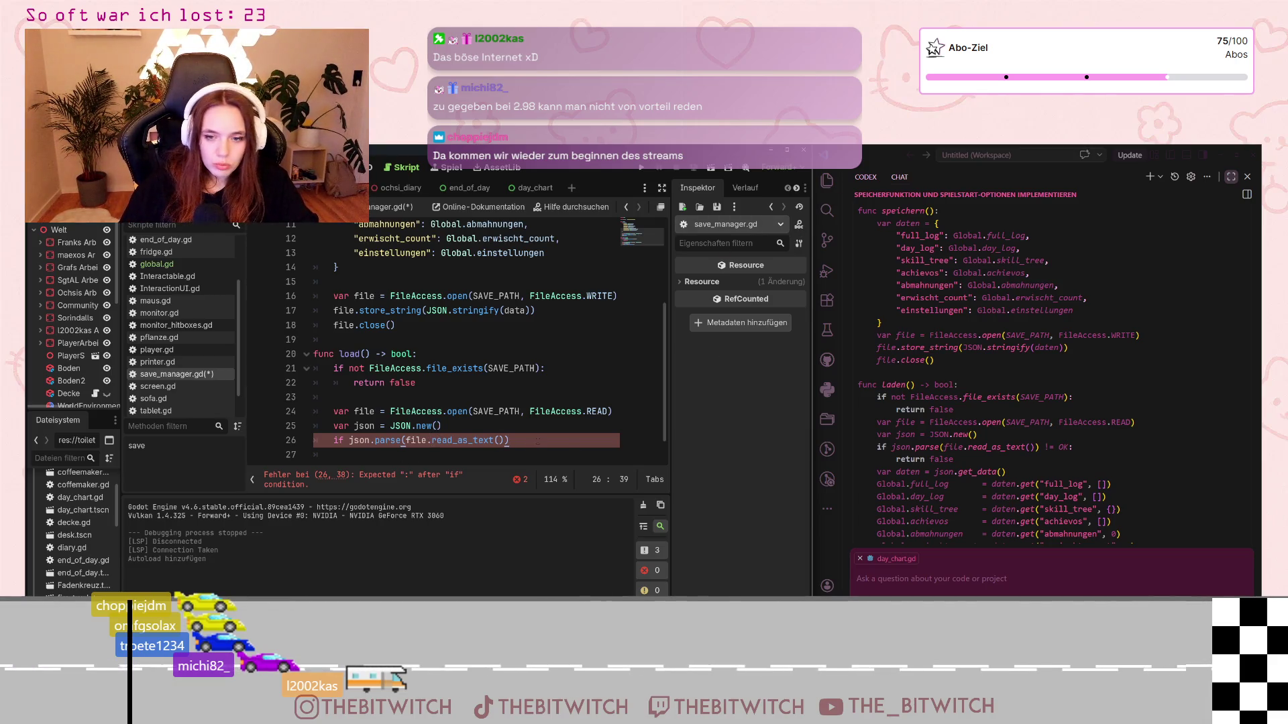
type(" !")
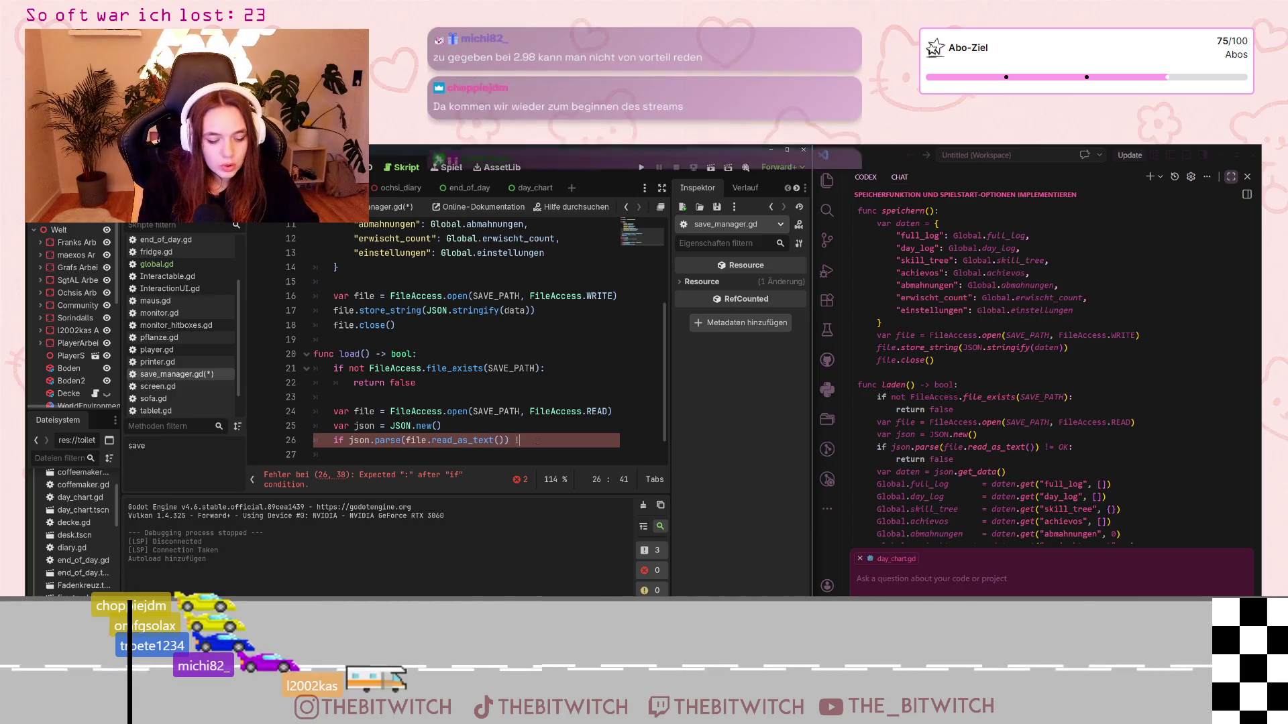
type("= Ok")
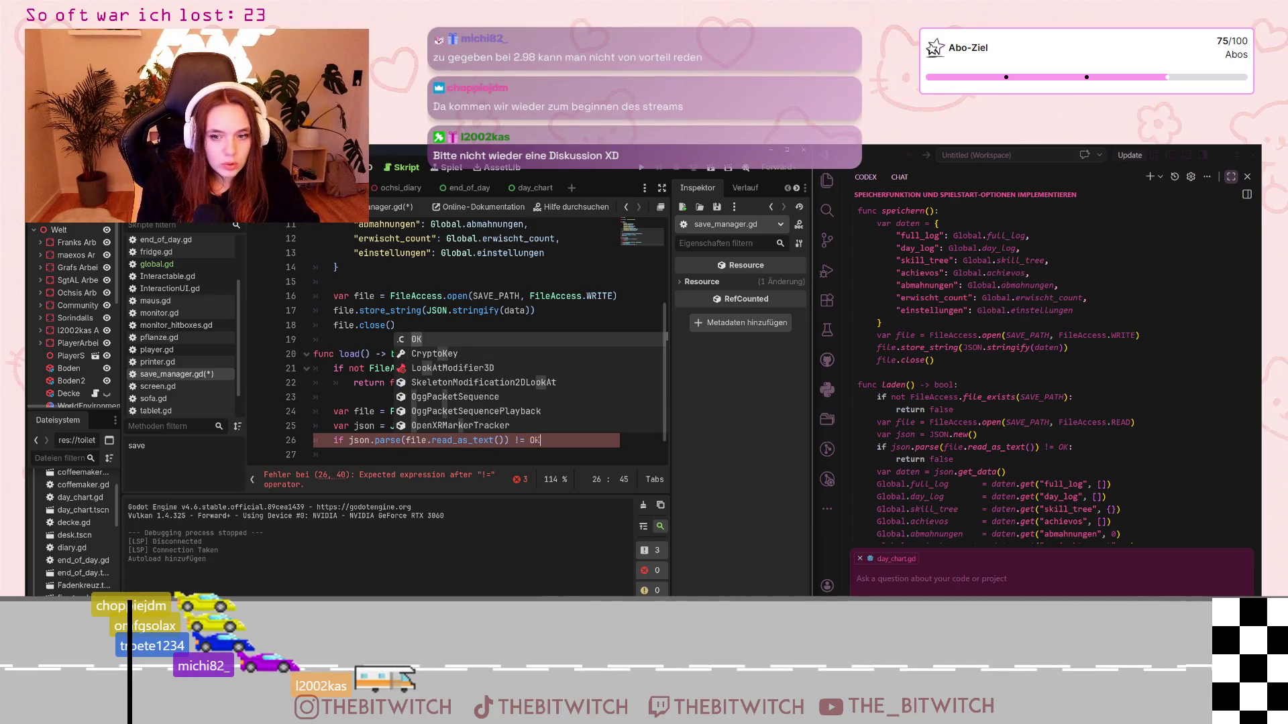
key("Return")
type(":")
key("Return")
type("r")
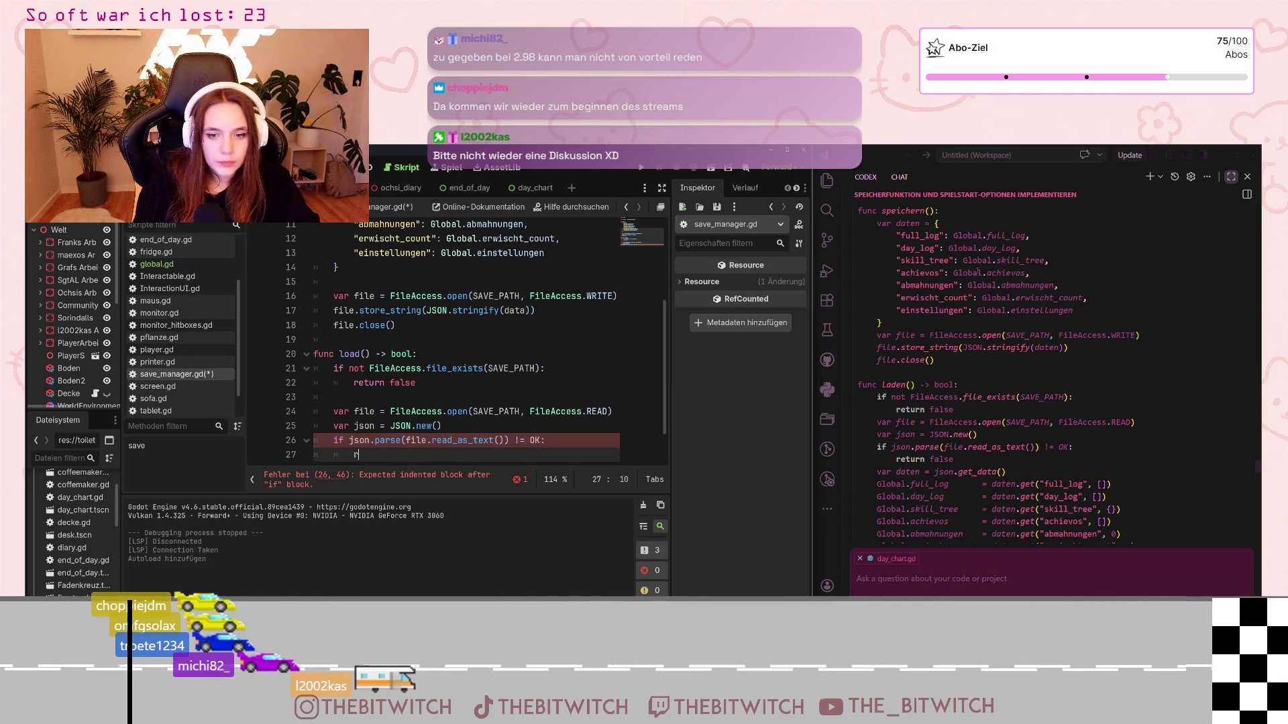
type("eturn false")
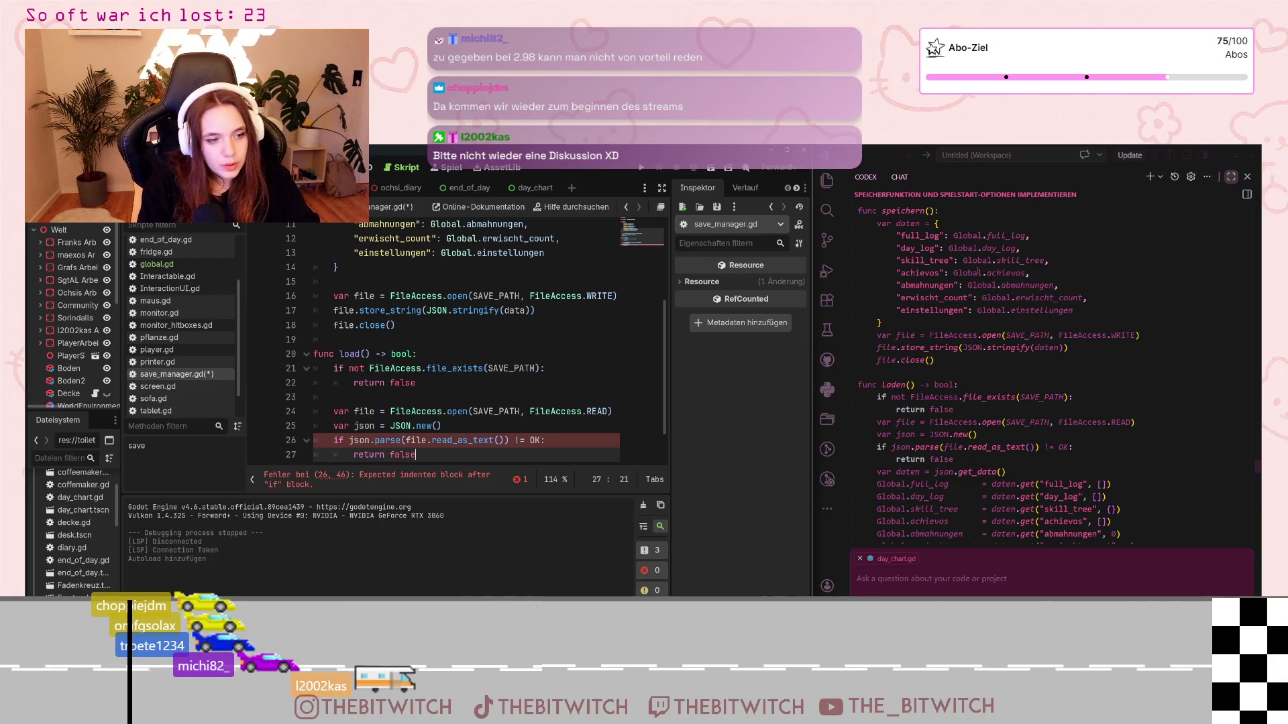
scroll(503, 415, "down", 1)
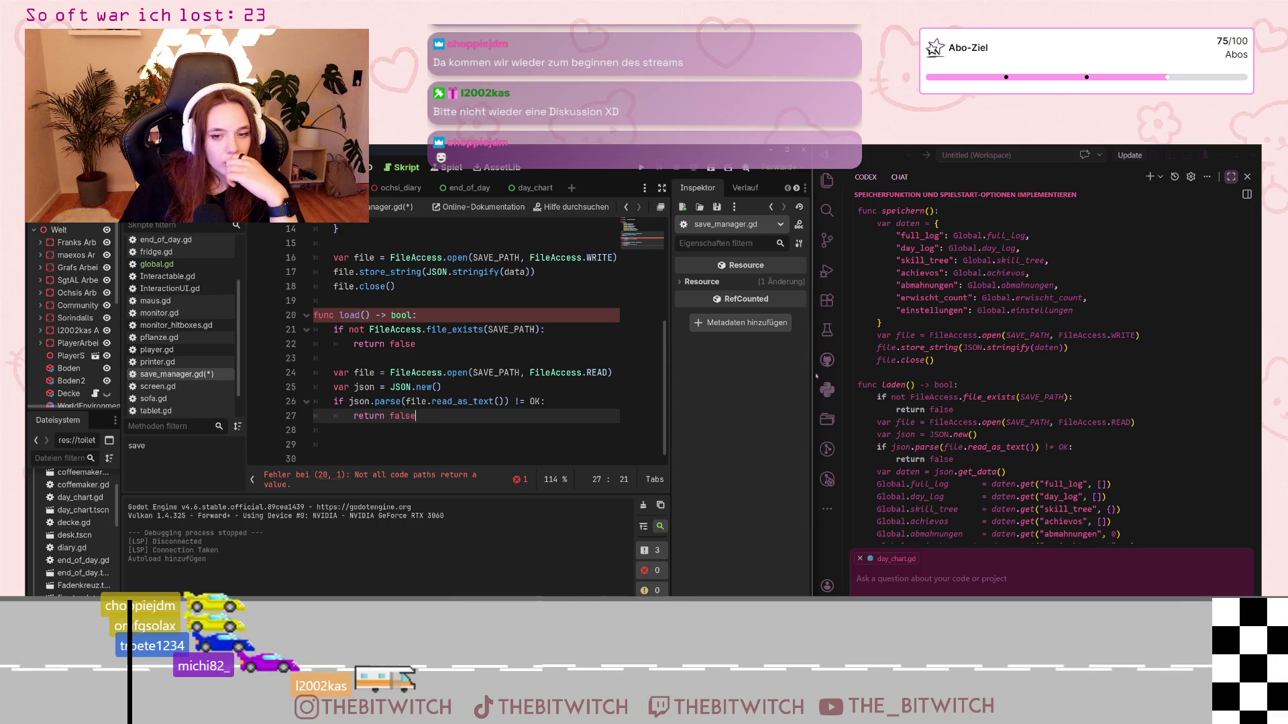
scroll(898, 405, "down", 2)
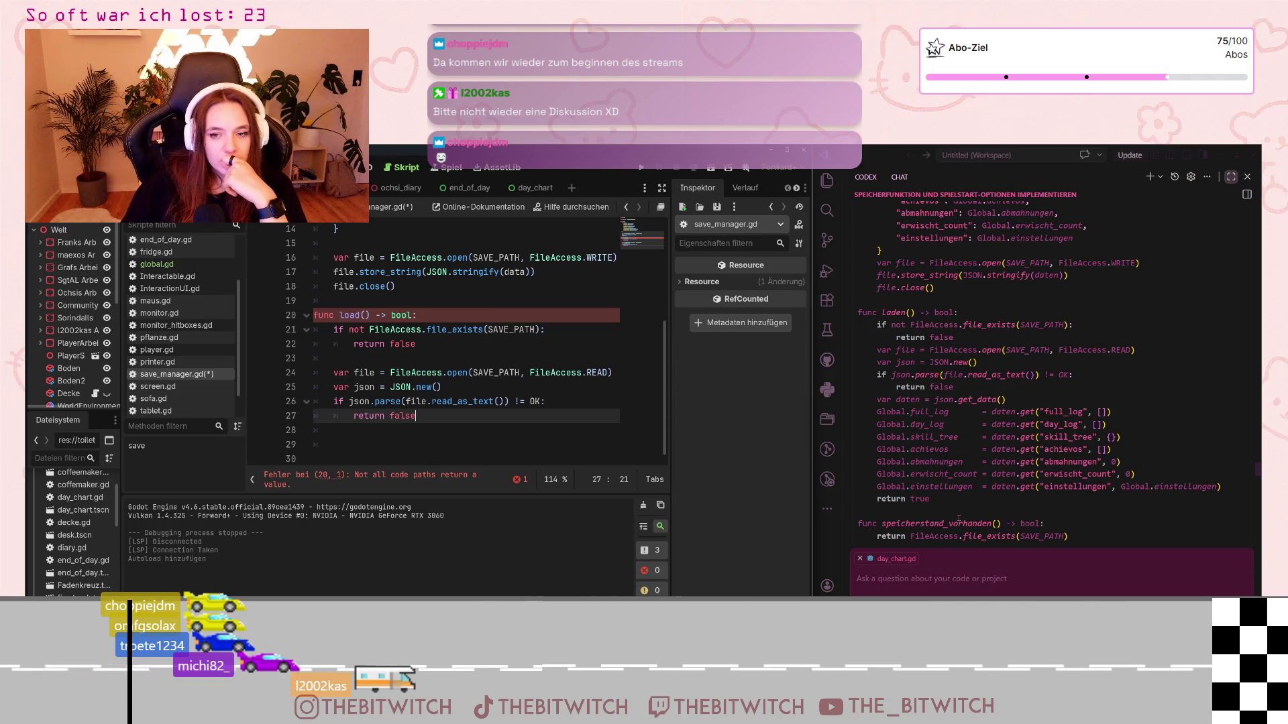
scroll(948, 524, "down", 1)
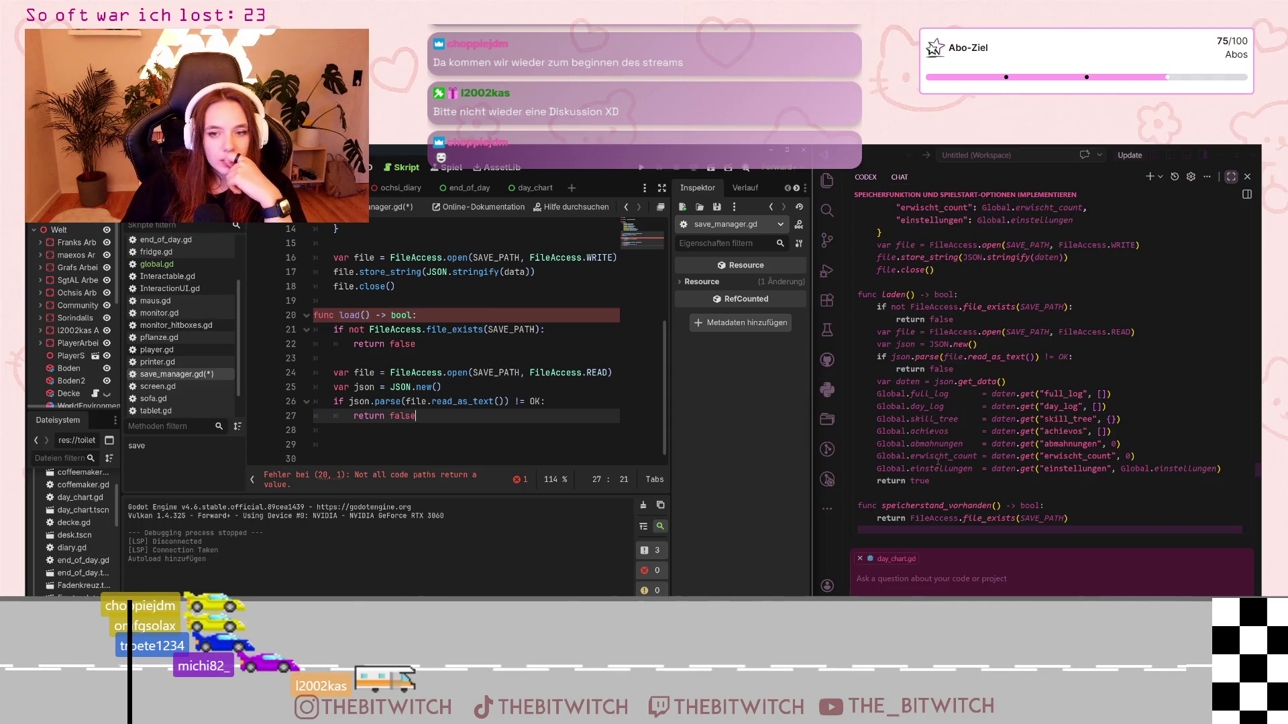
scroll(938, 470, "up", 1)
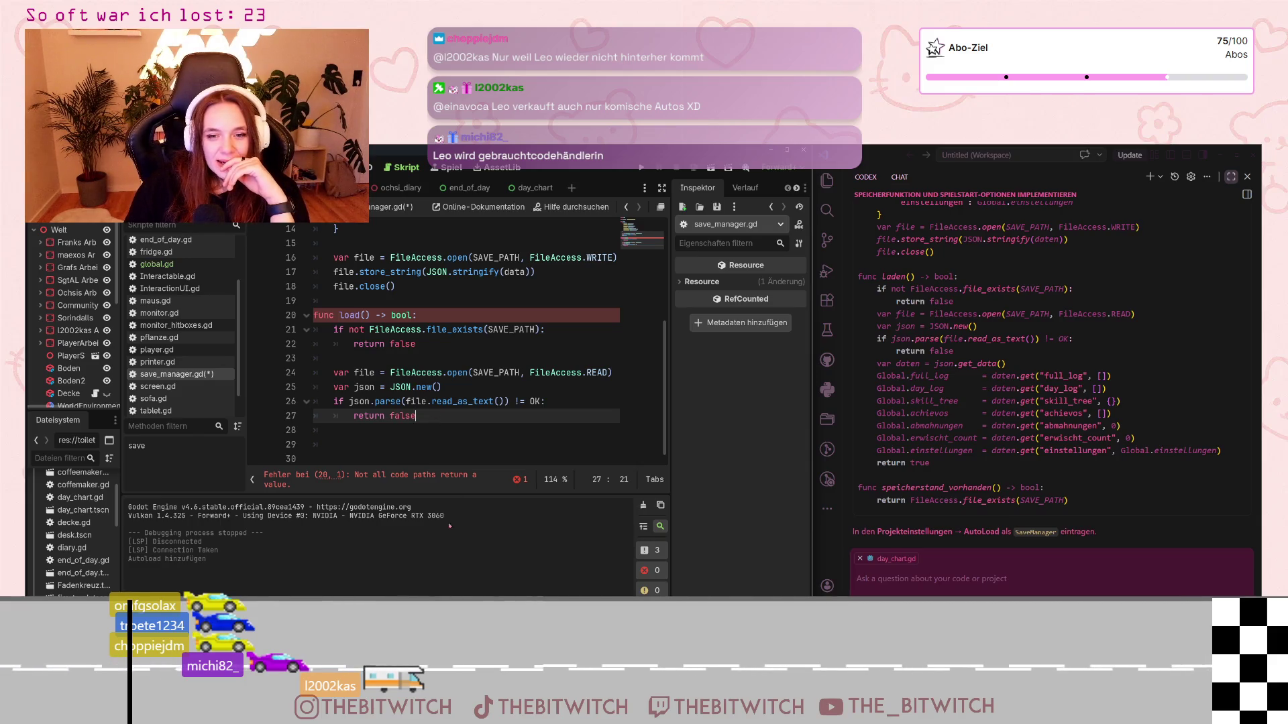
key("Return")
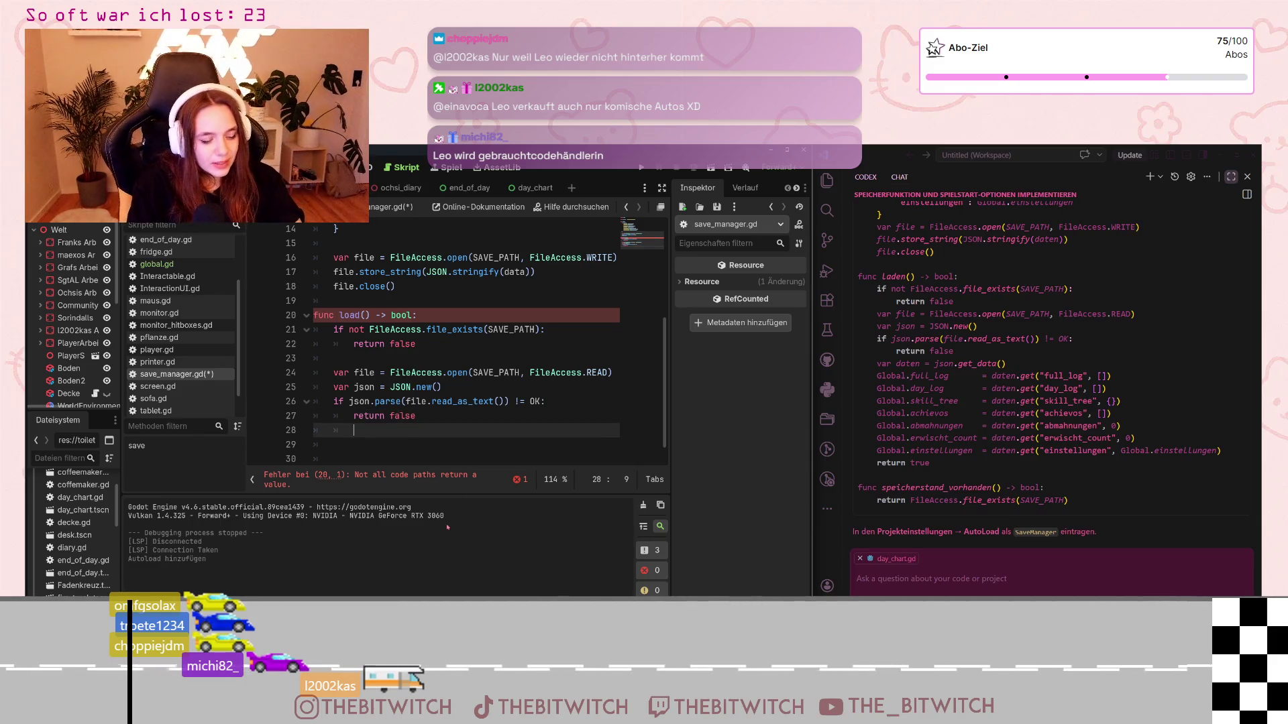
Step: Add var data = json.get_data() at the function's indentation level in load()
key("BackSpace")
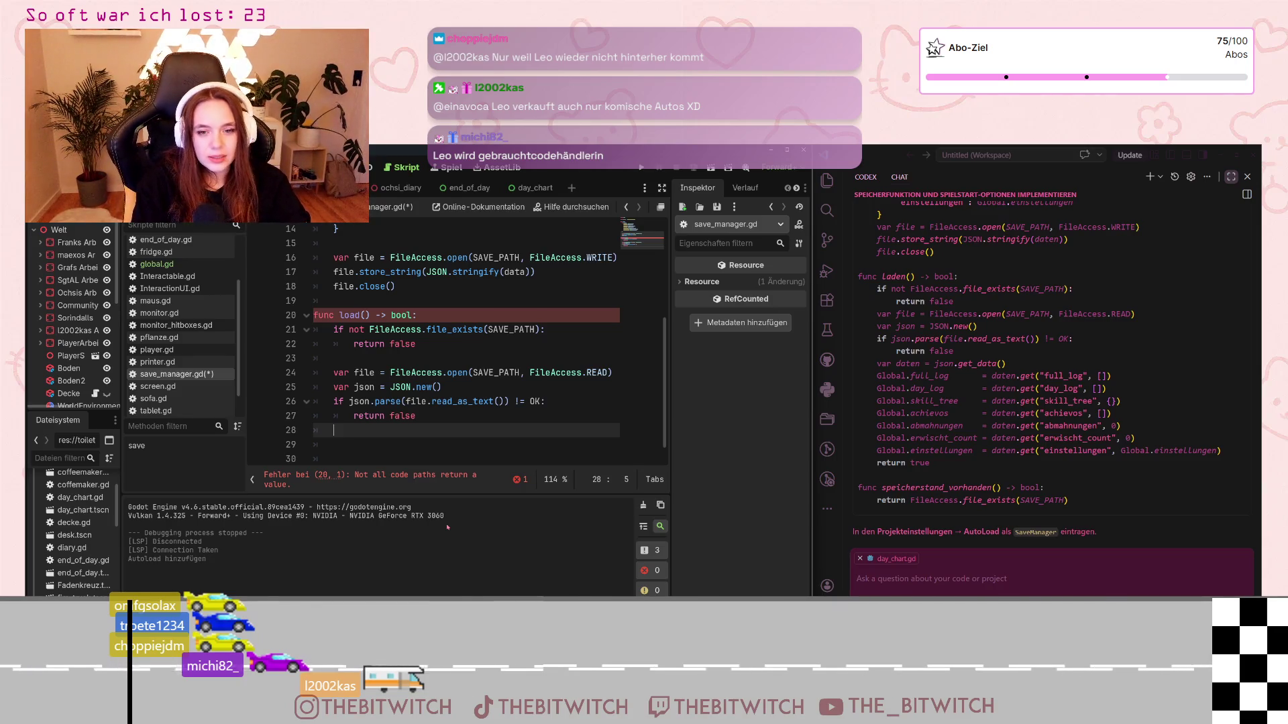
type("var")
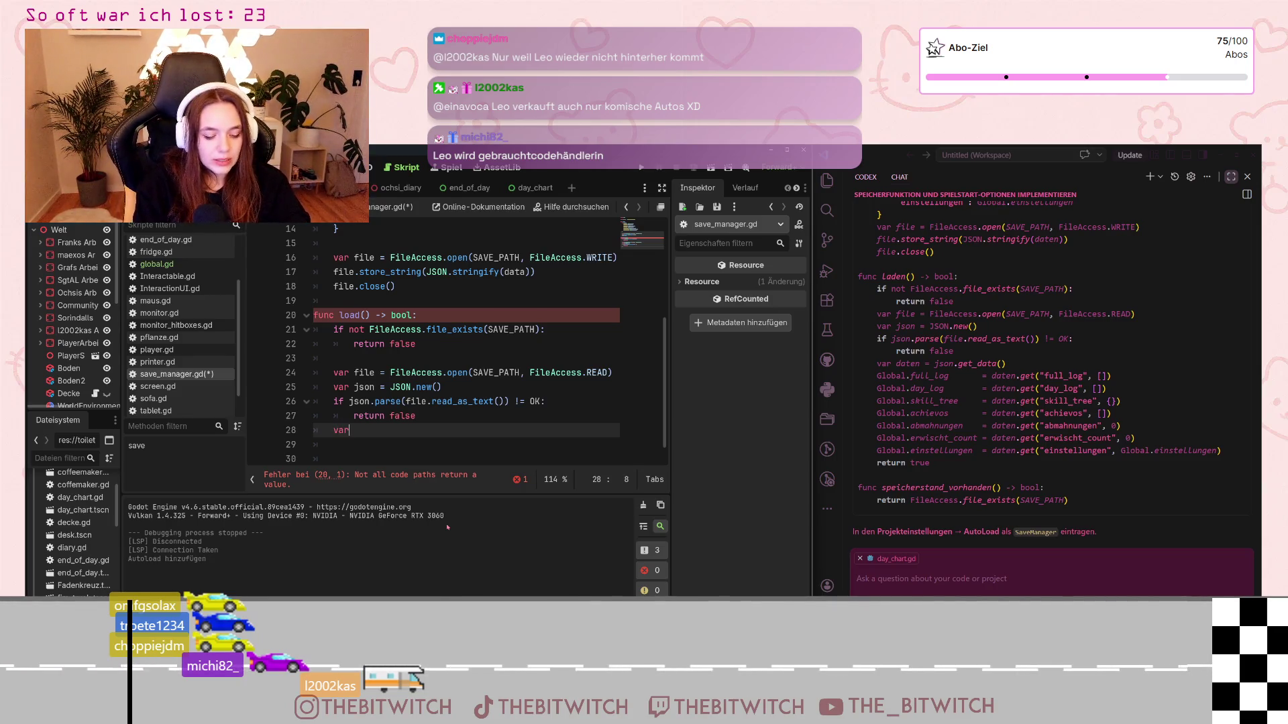
type(" data")
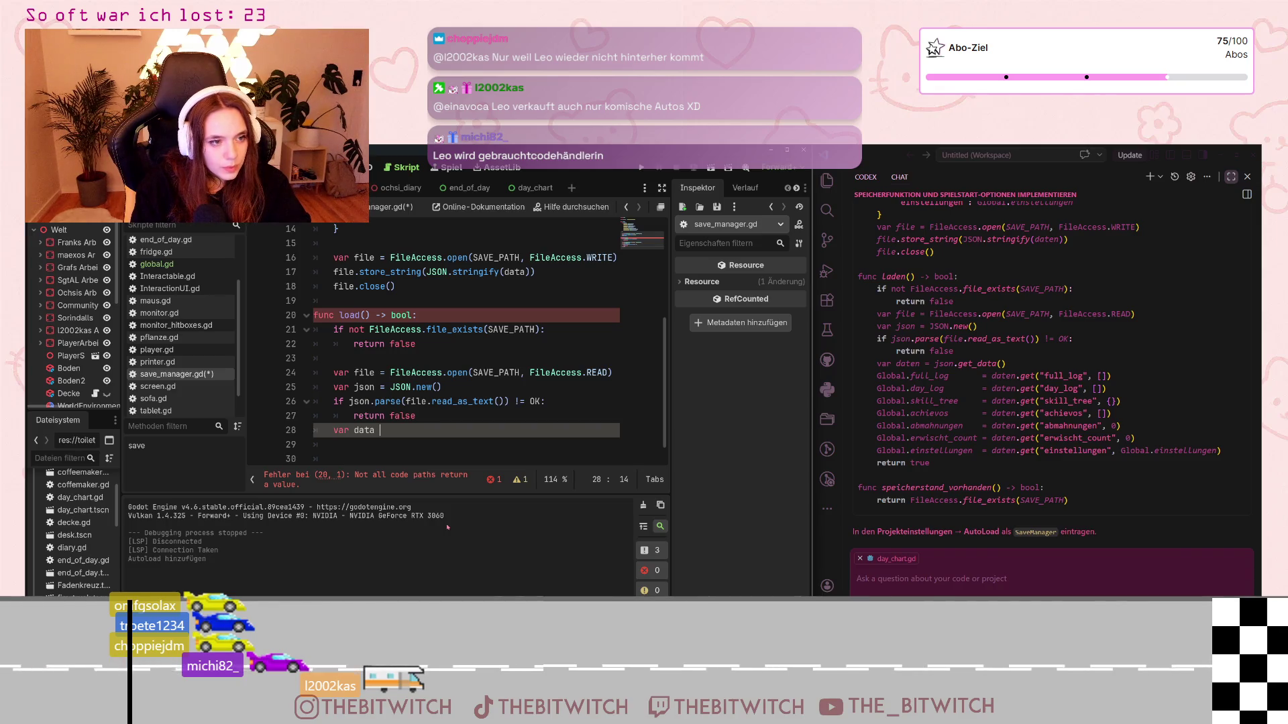
type(" = json")
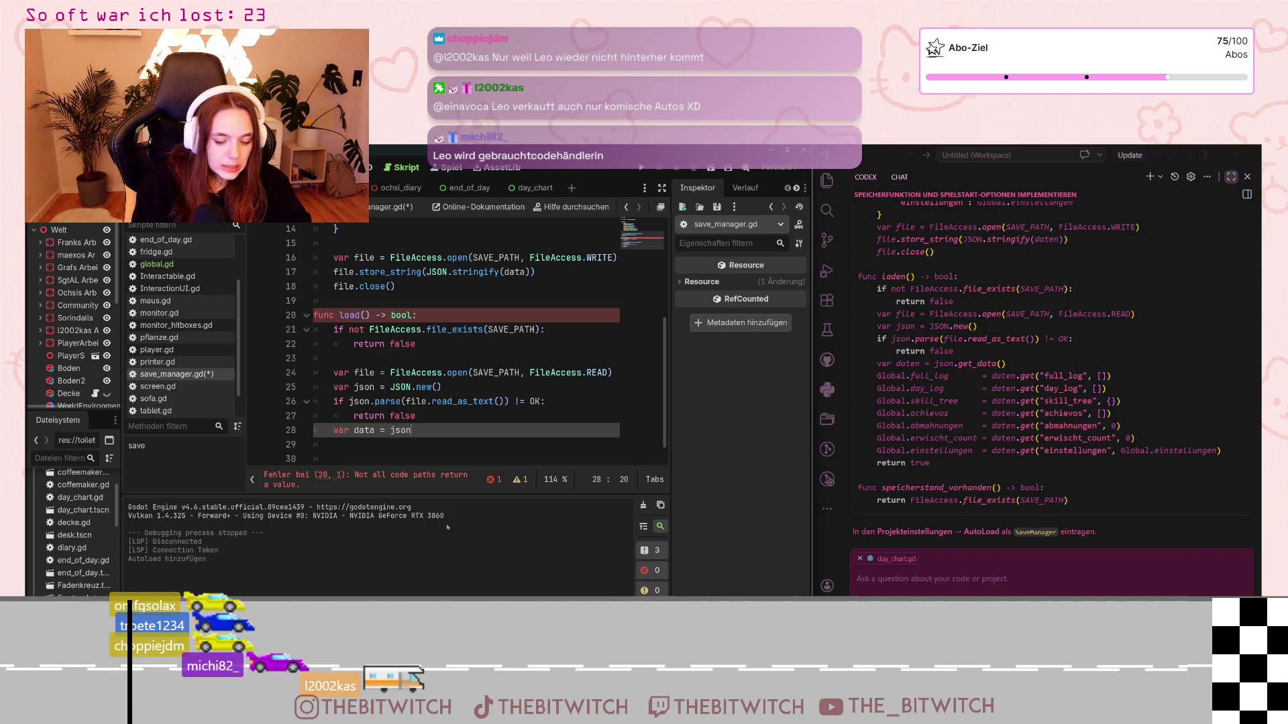
type(".get")
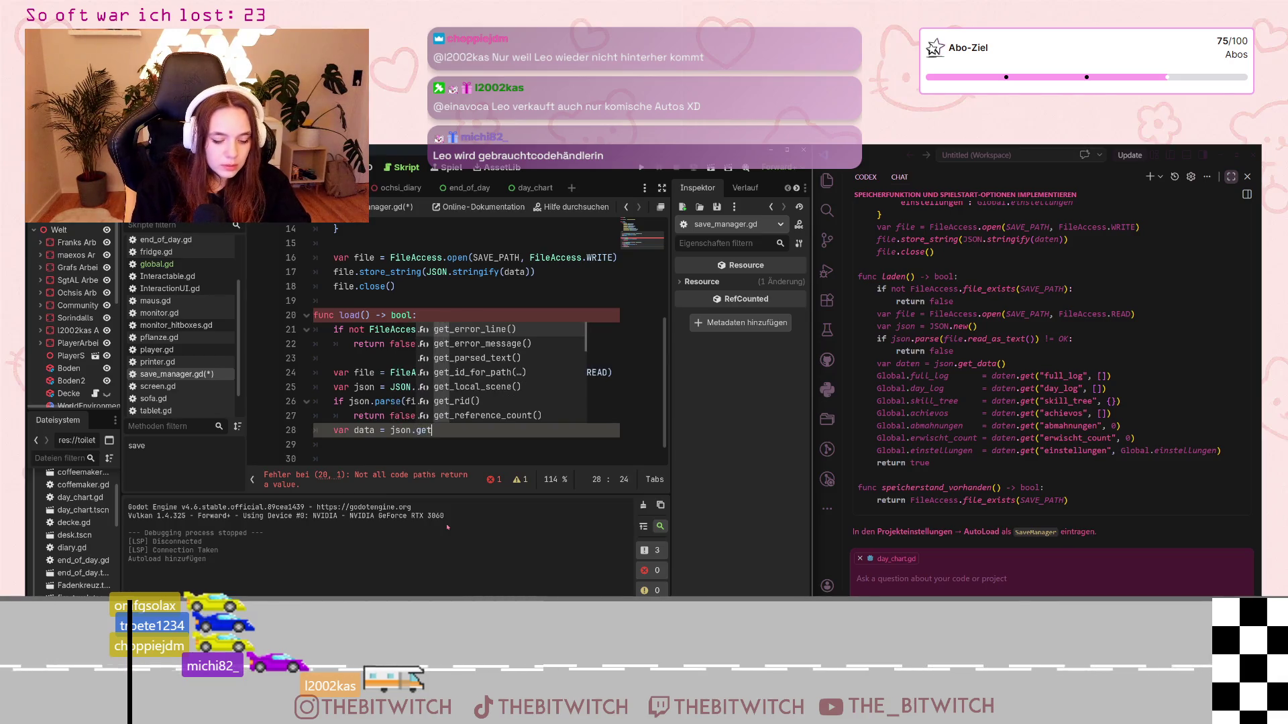
type("_dat")
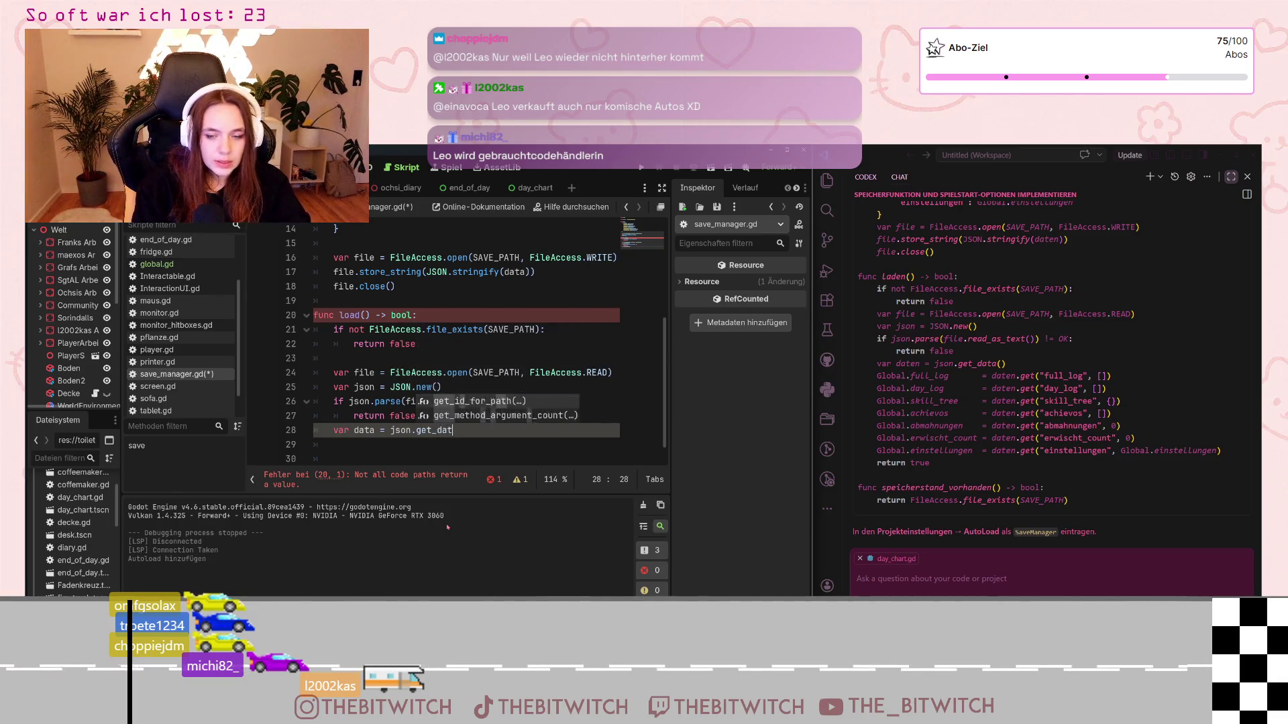
key("Return")
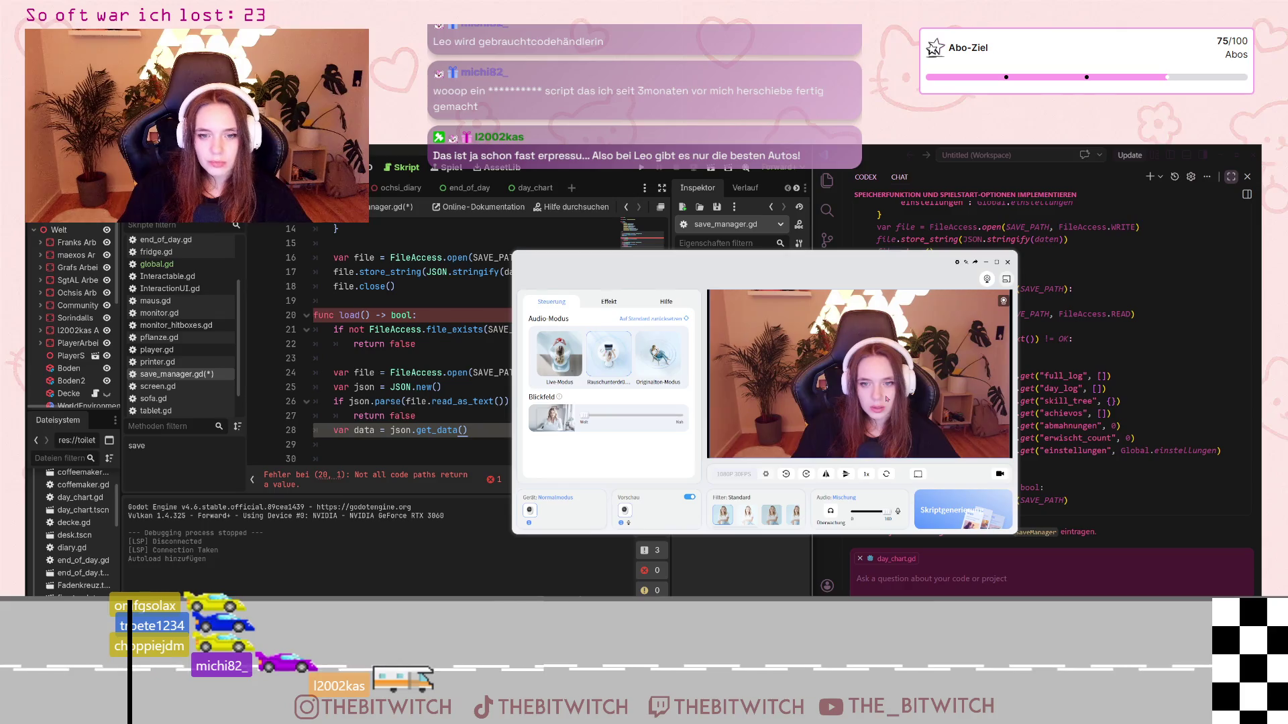
left_click(986, 264)
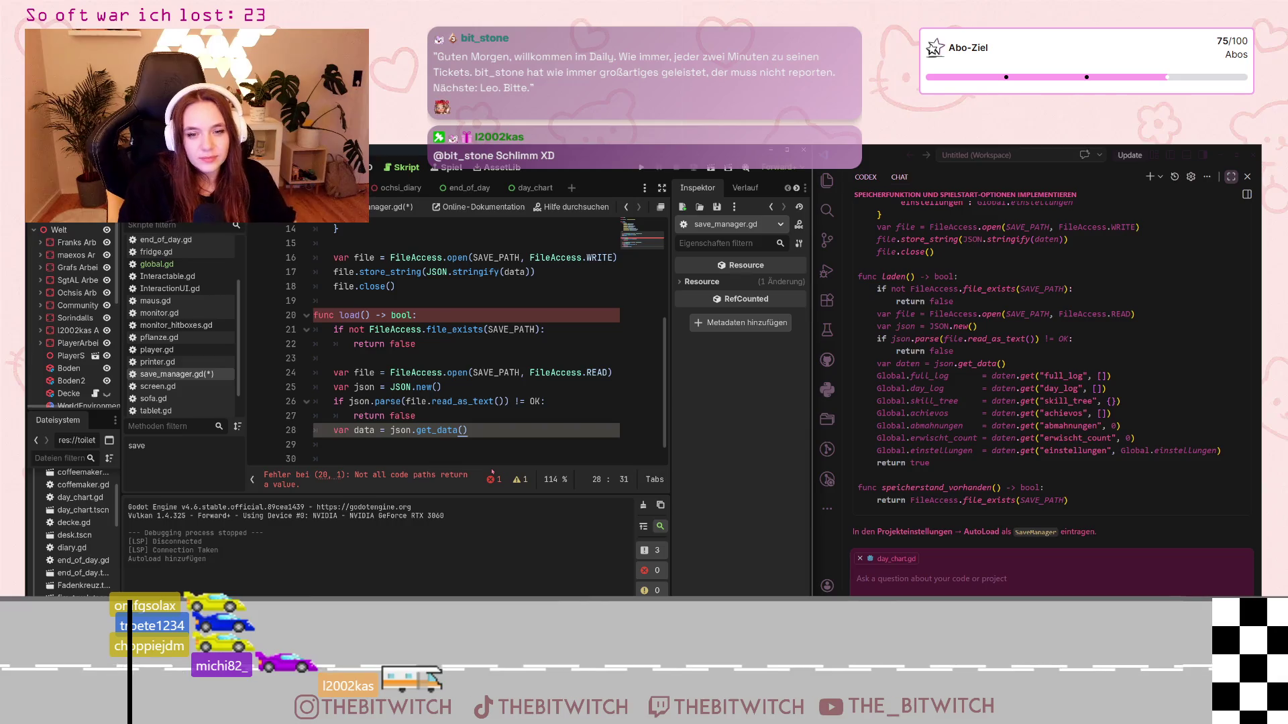
key("Return")
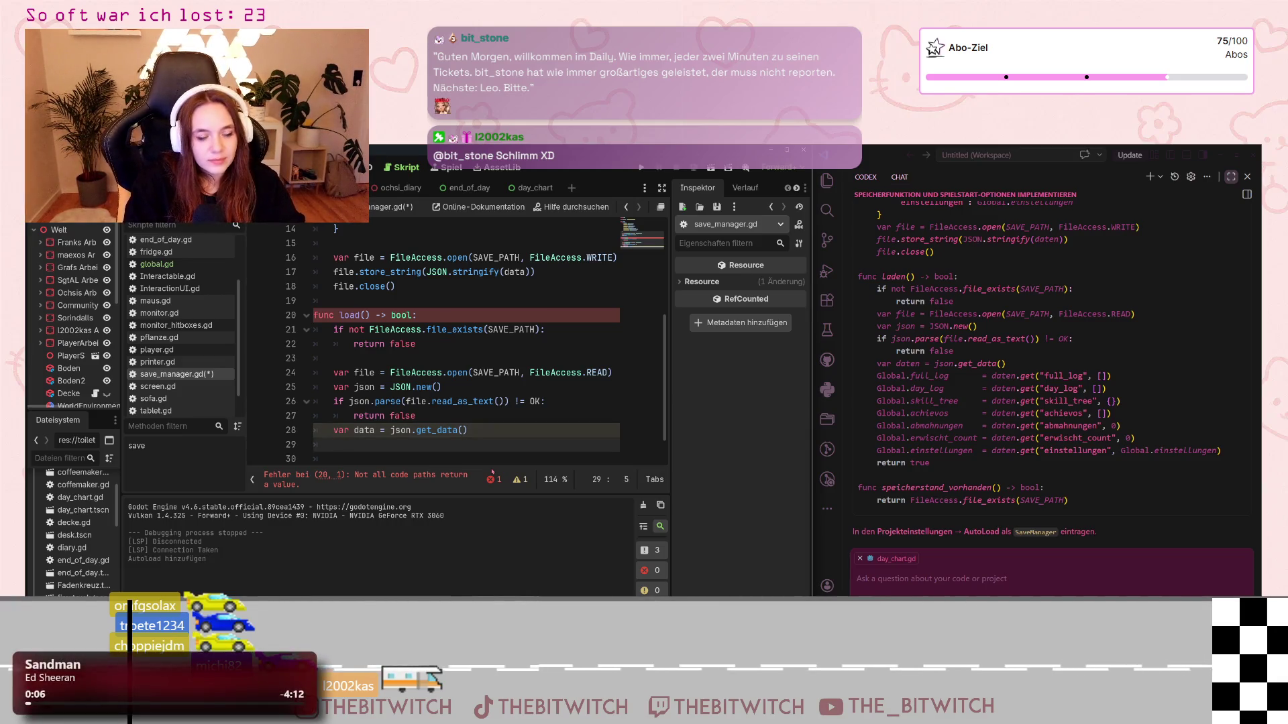
Step: Write Global.full_log = data.get("full_log", []) and paste a copy below it
type("Global")
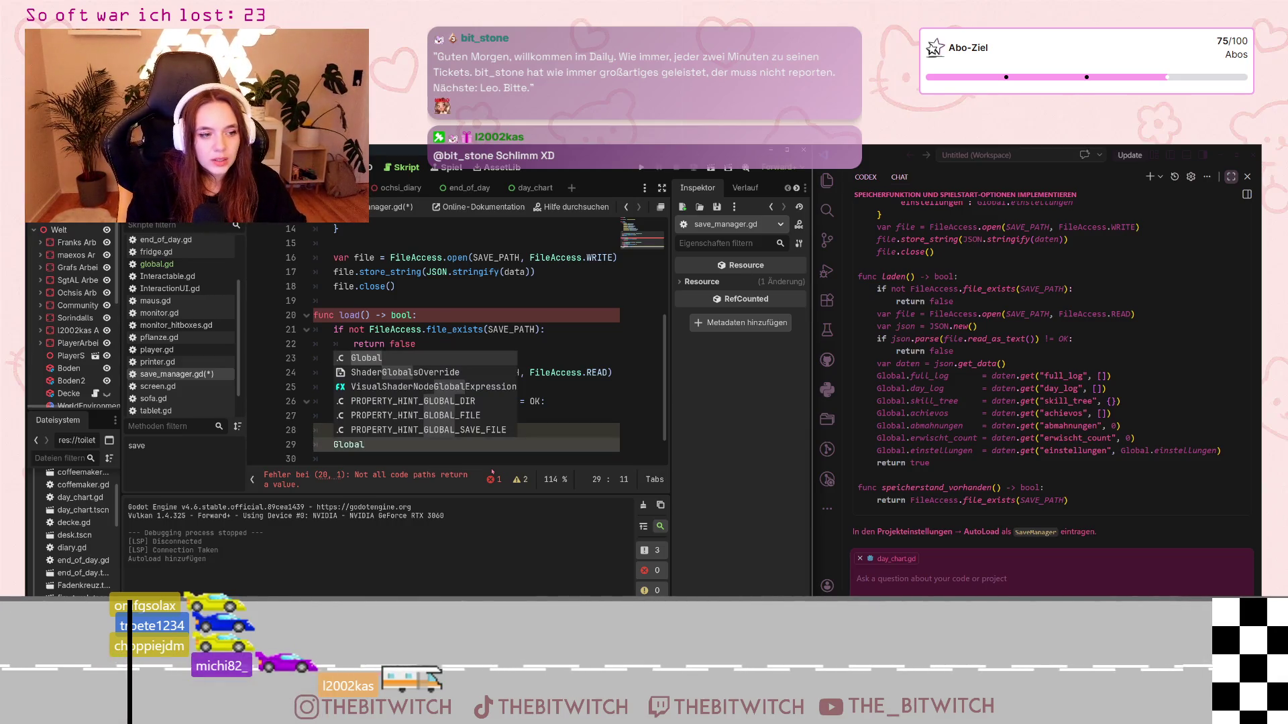
type(".f")
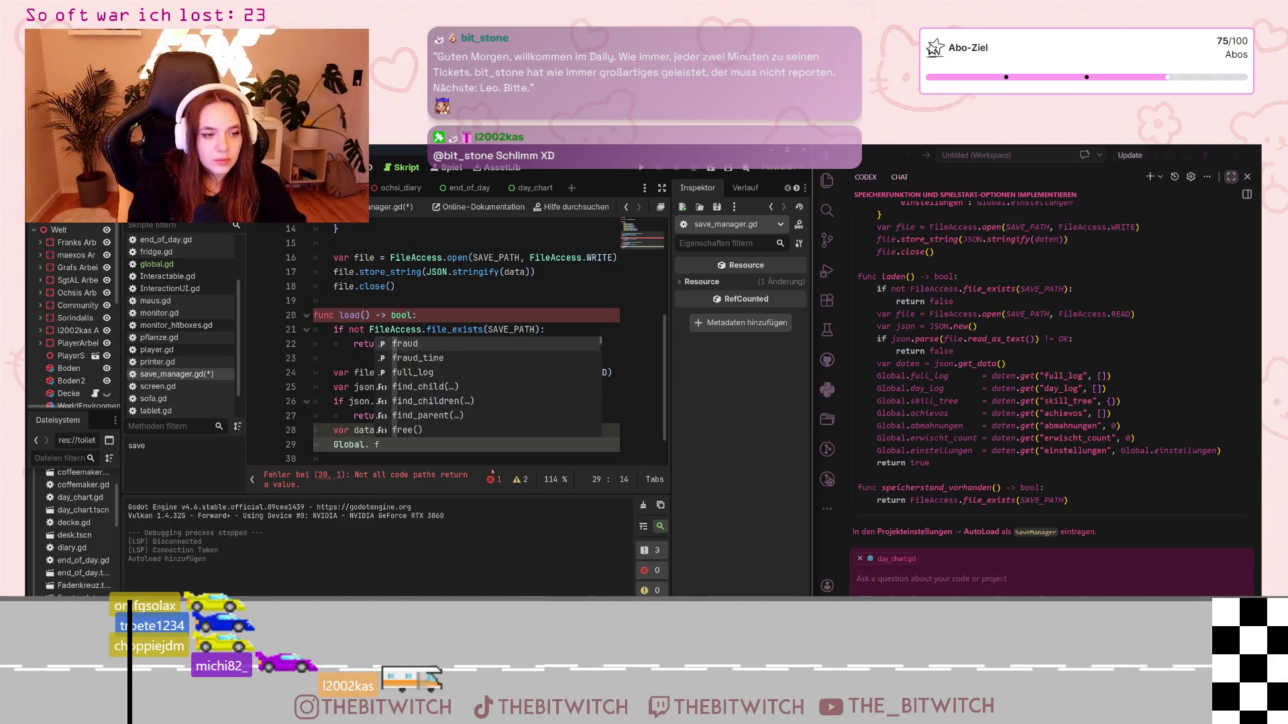
type("ull")
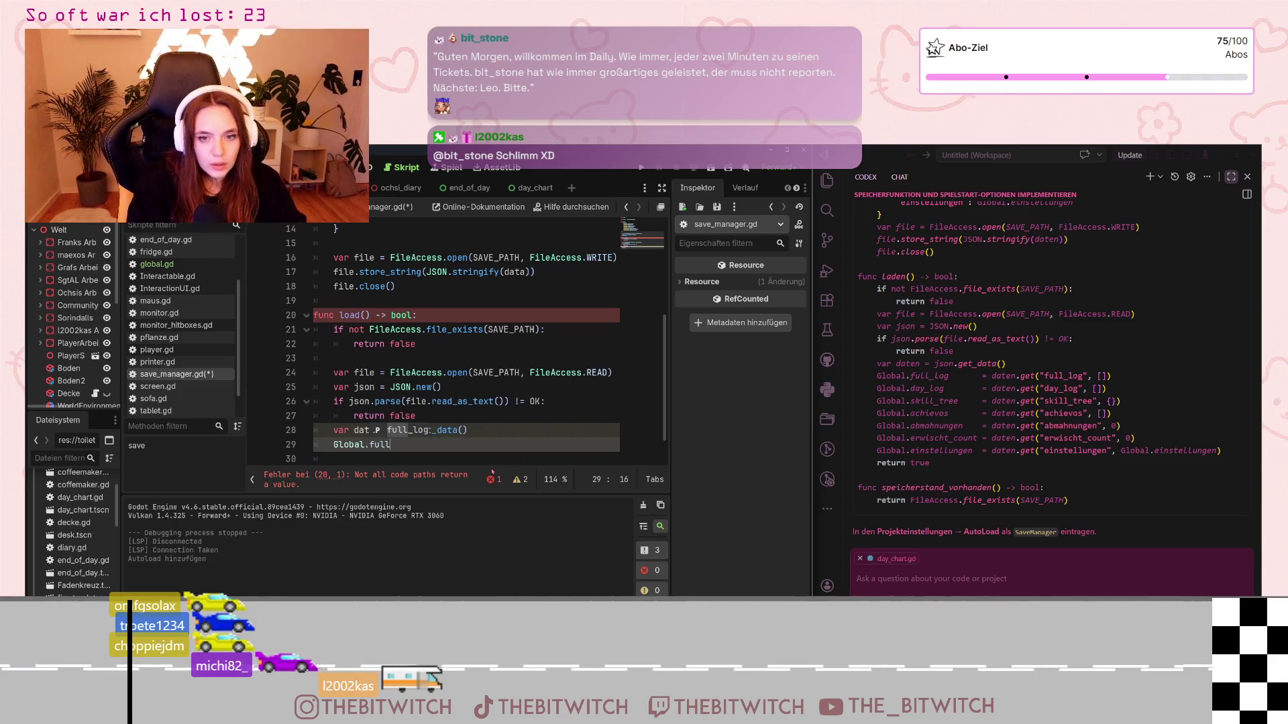
type("_log = ")
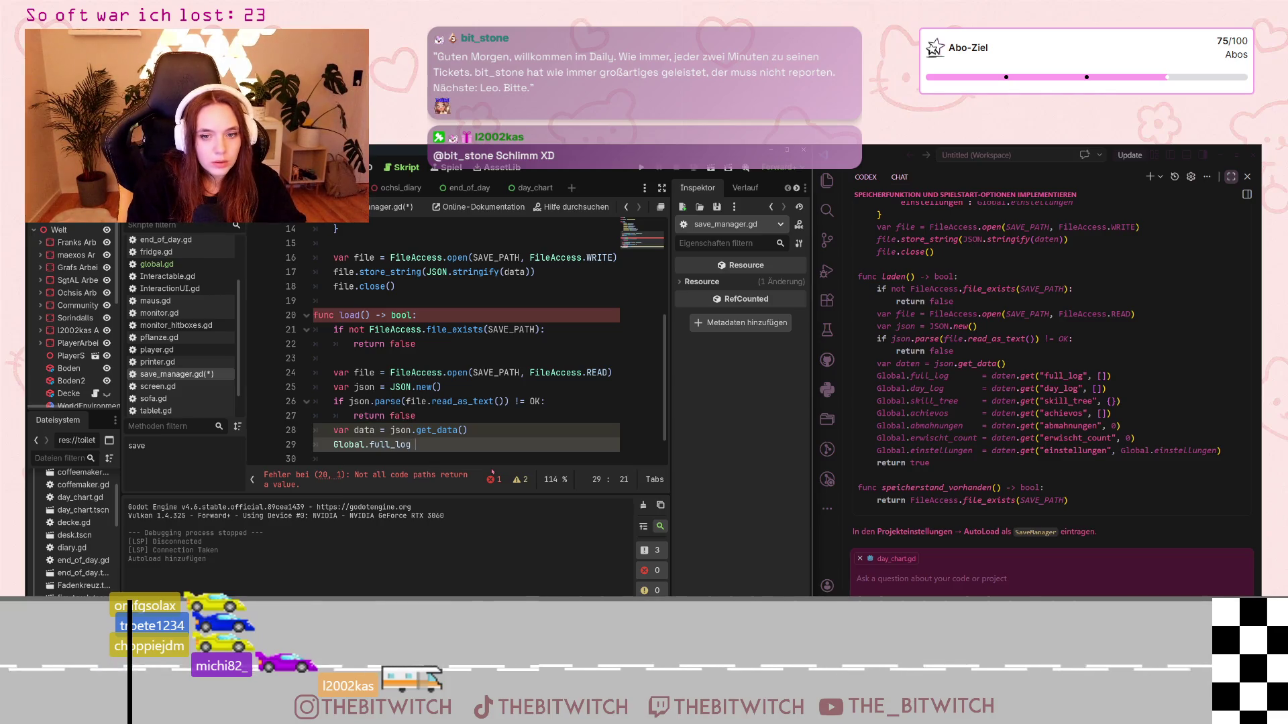
type("data")
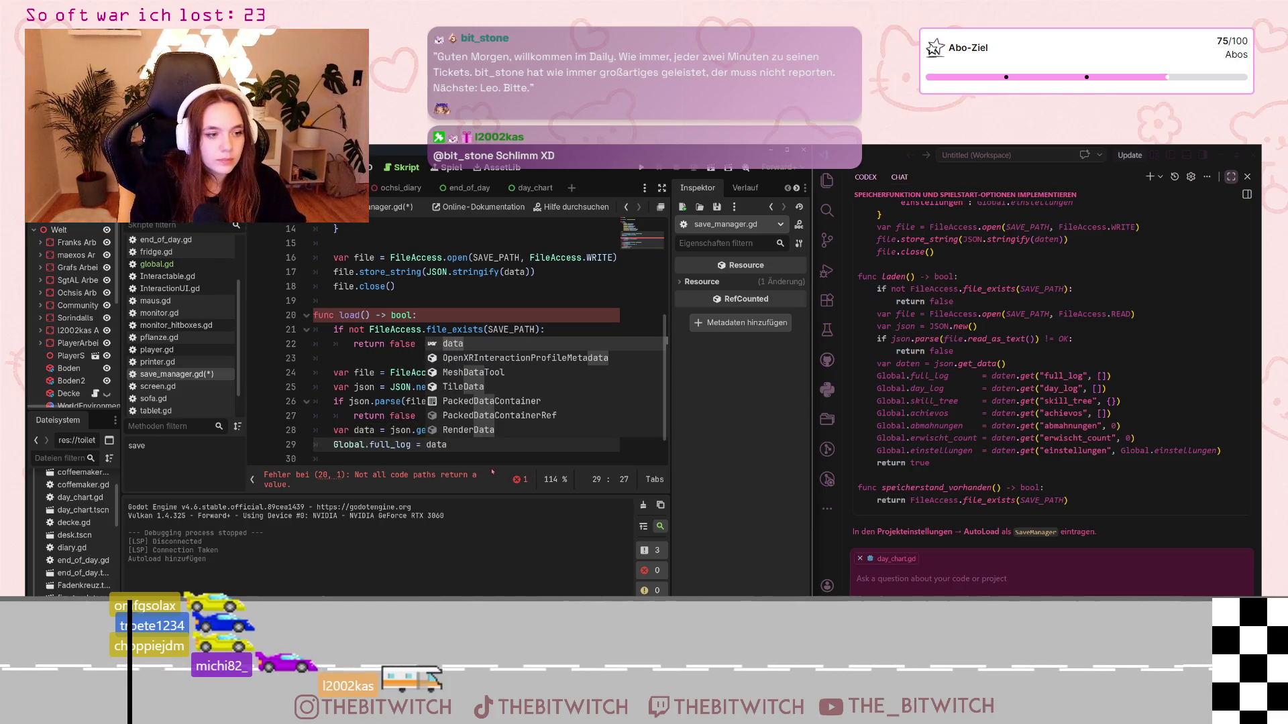
type(".get")
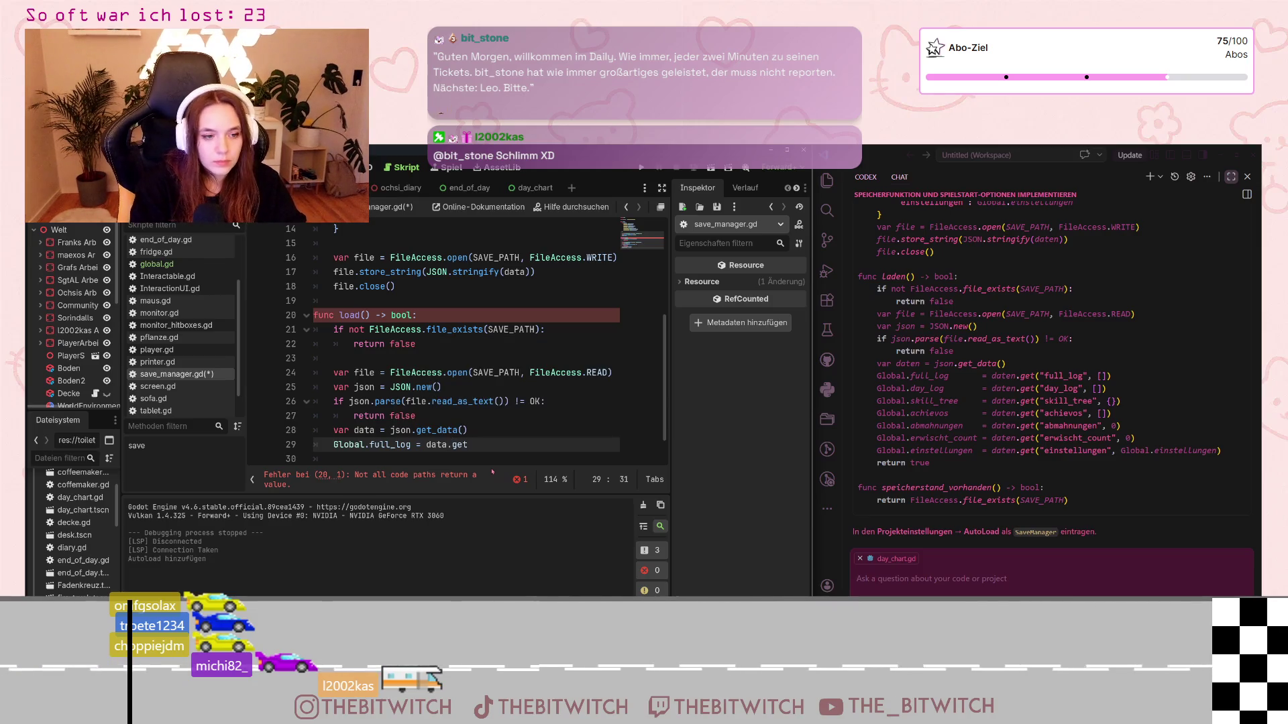
type("(\"")
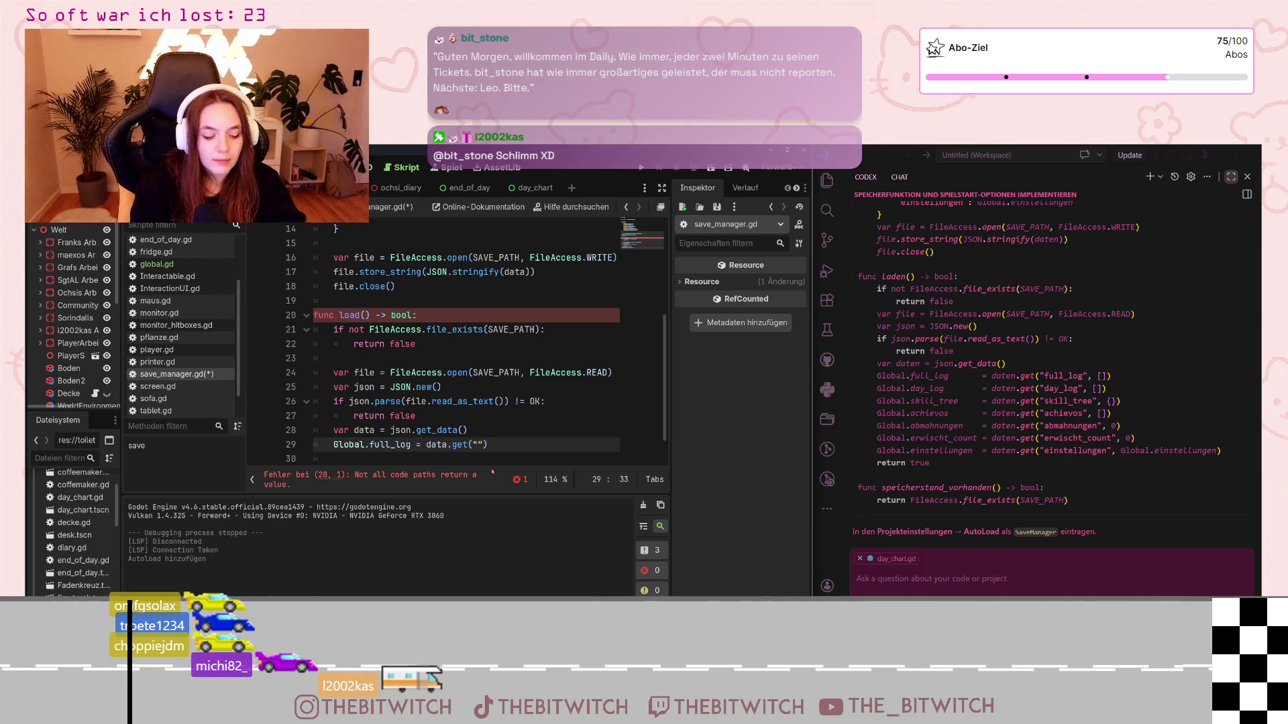
type("full_")
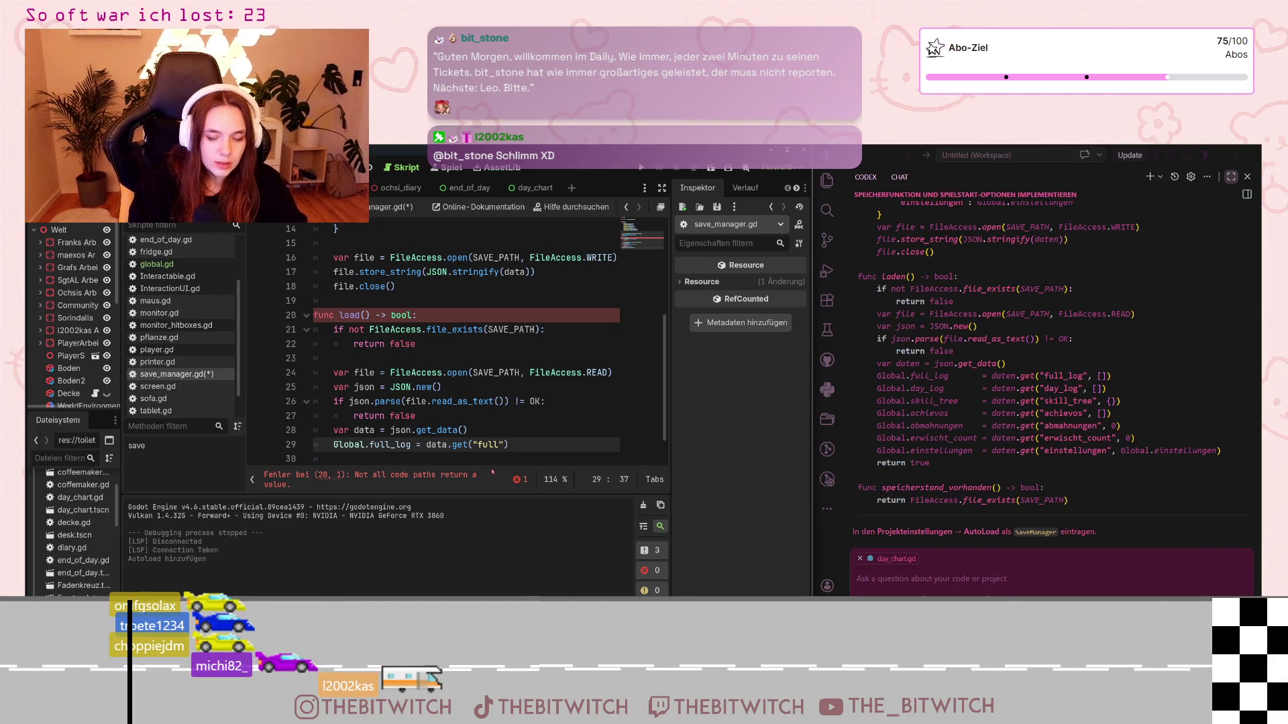
type("log\"")
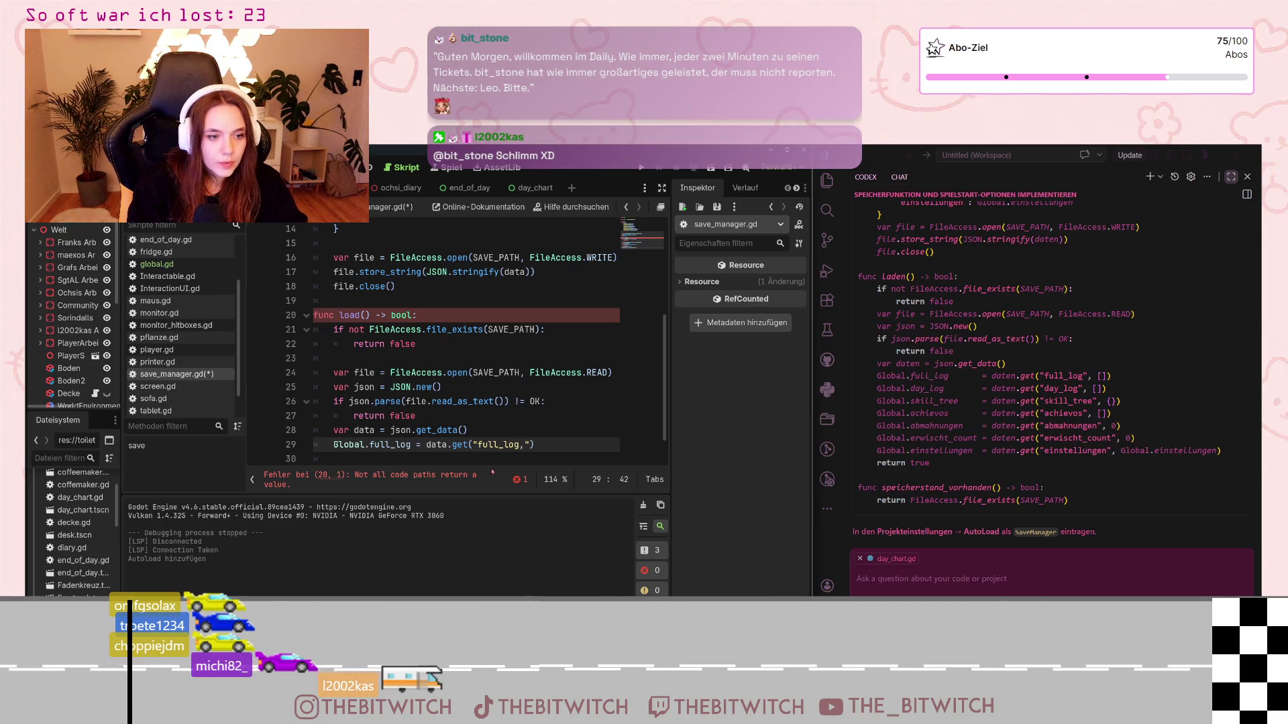
type(", []")
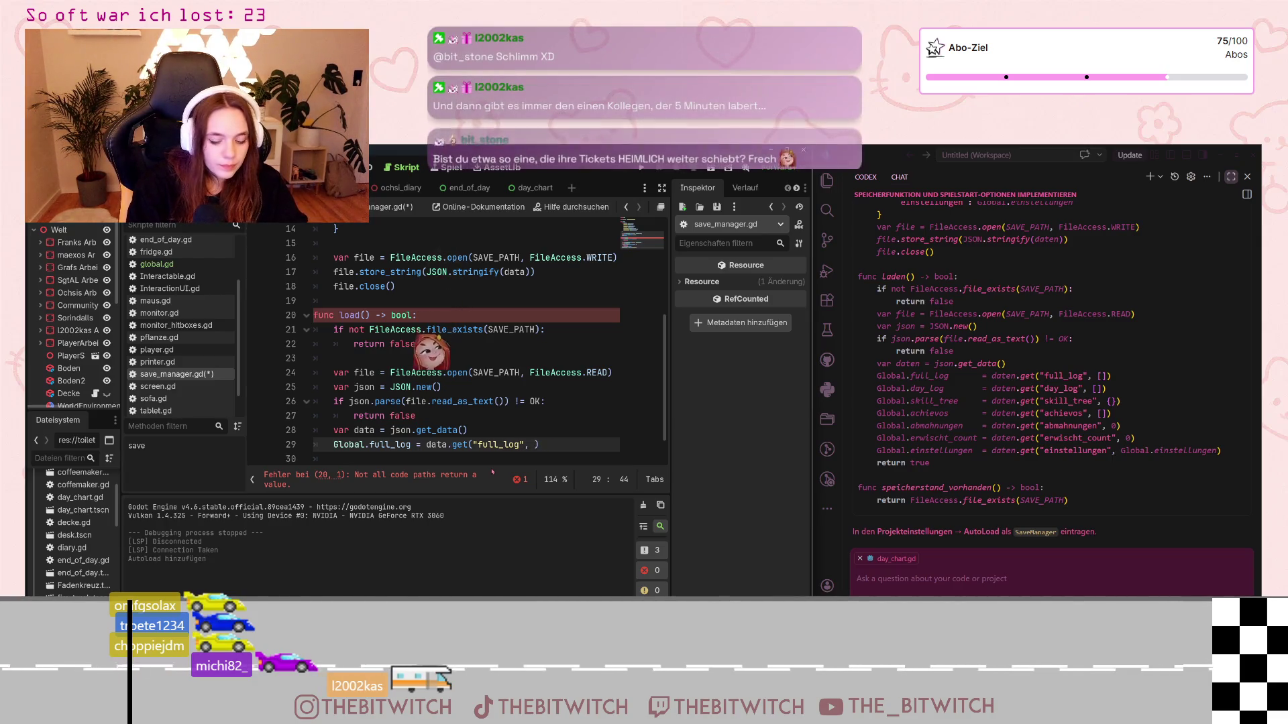
key("Return")
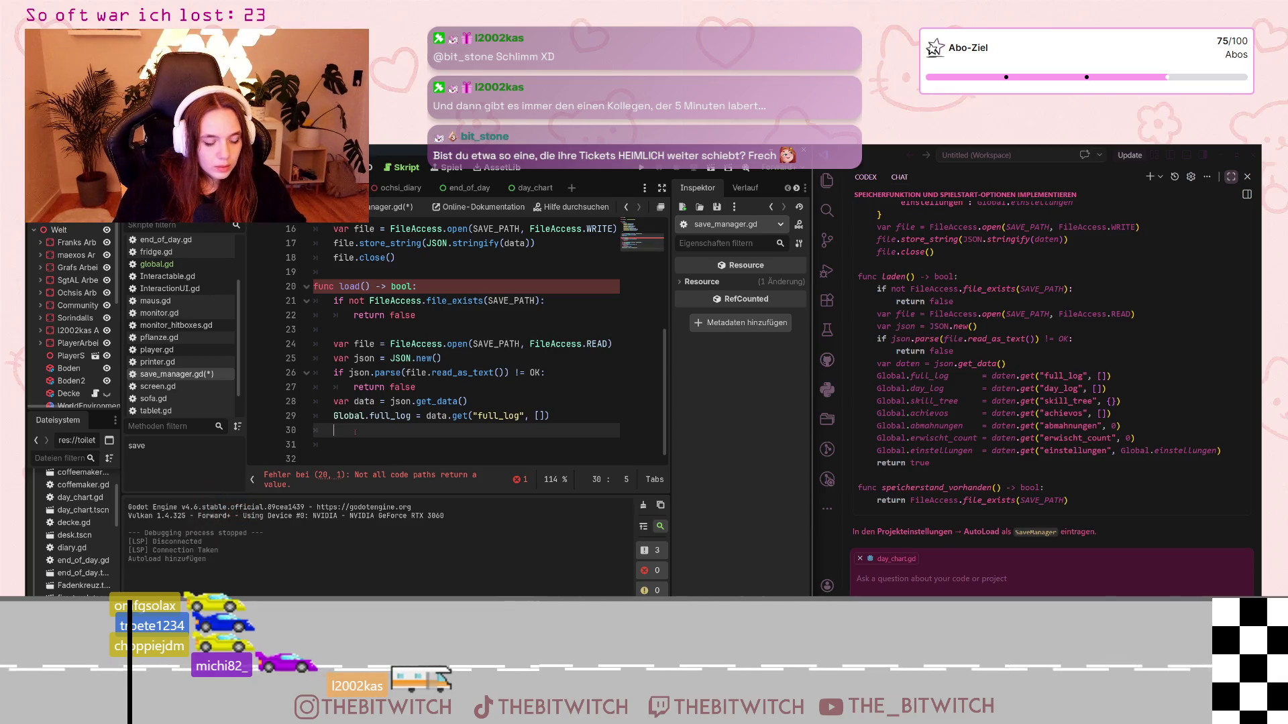
type("Global.full_log = data.get(\"full_log\", [])")
Step: Paste the full_log assignment line repeatedly to fill lines 30–35
key("Down")
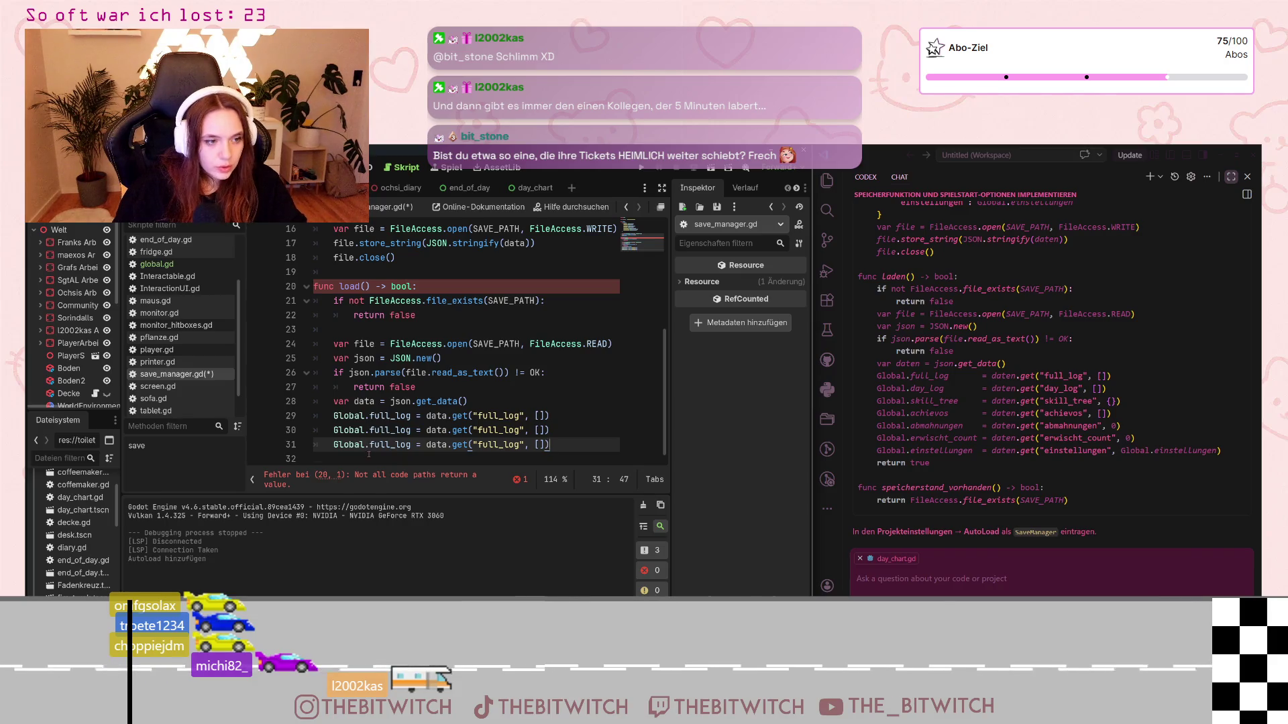
key("ctrl+v")
key("Tab")
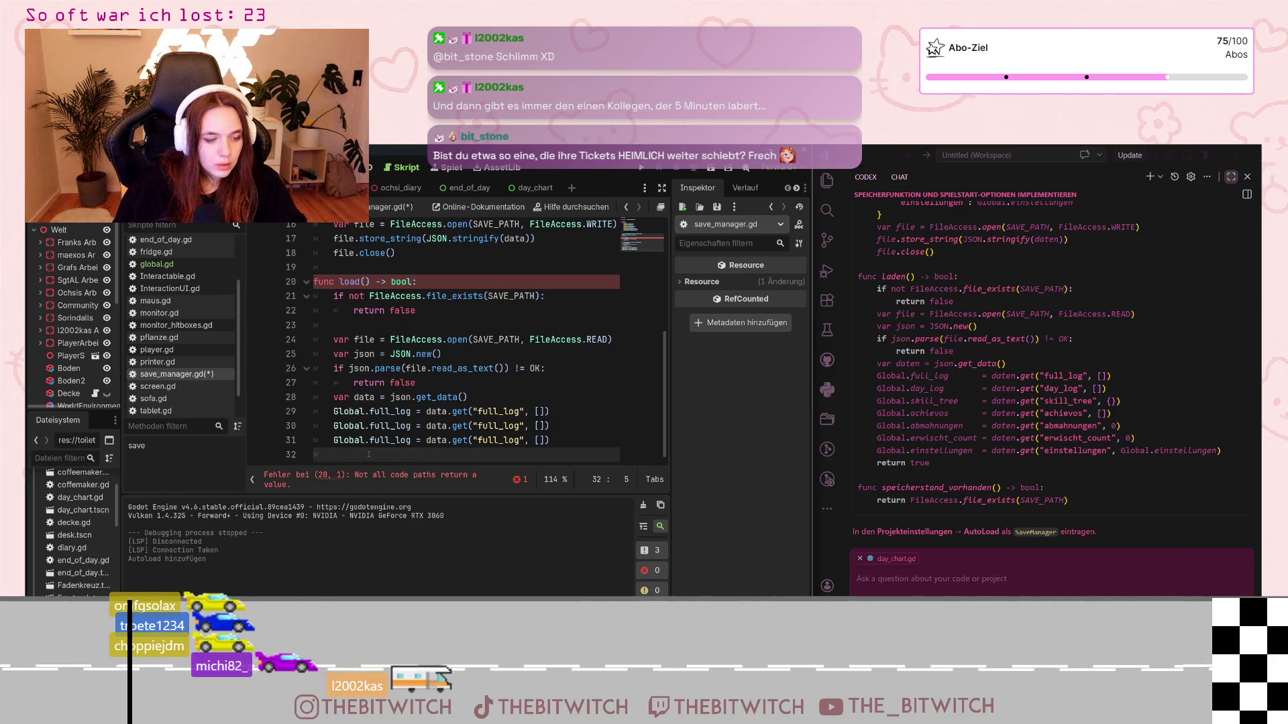
type("Global.full_log = data.get(\"full_log\", [])")
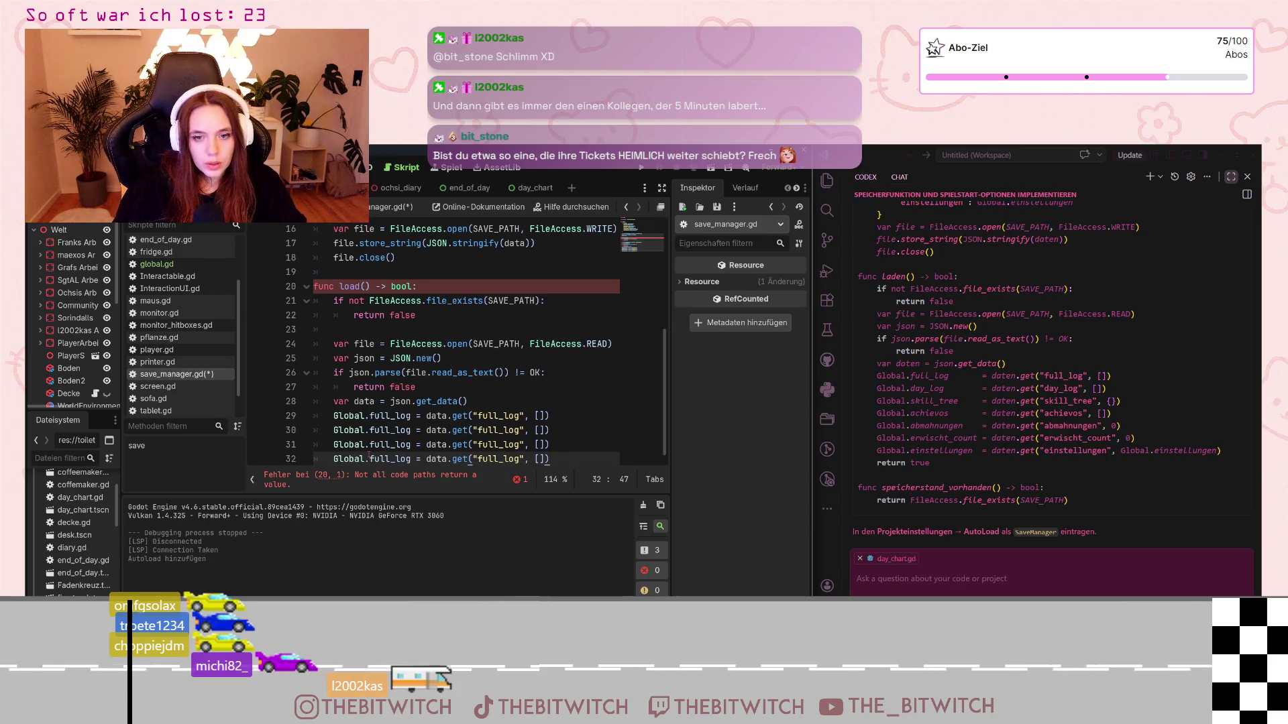
key("Return")
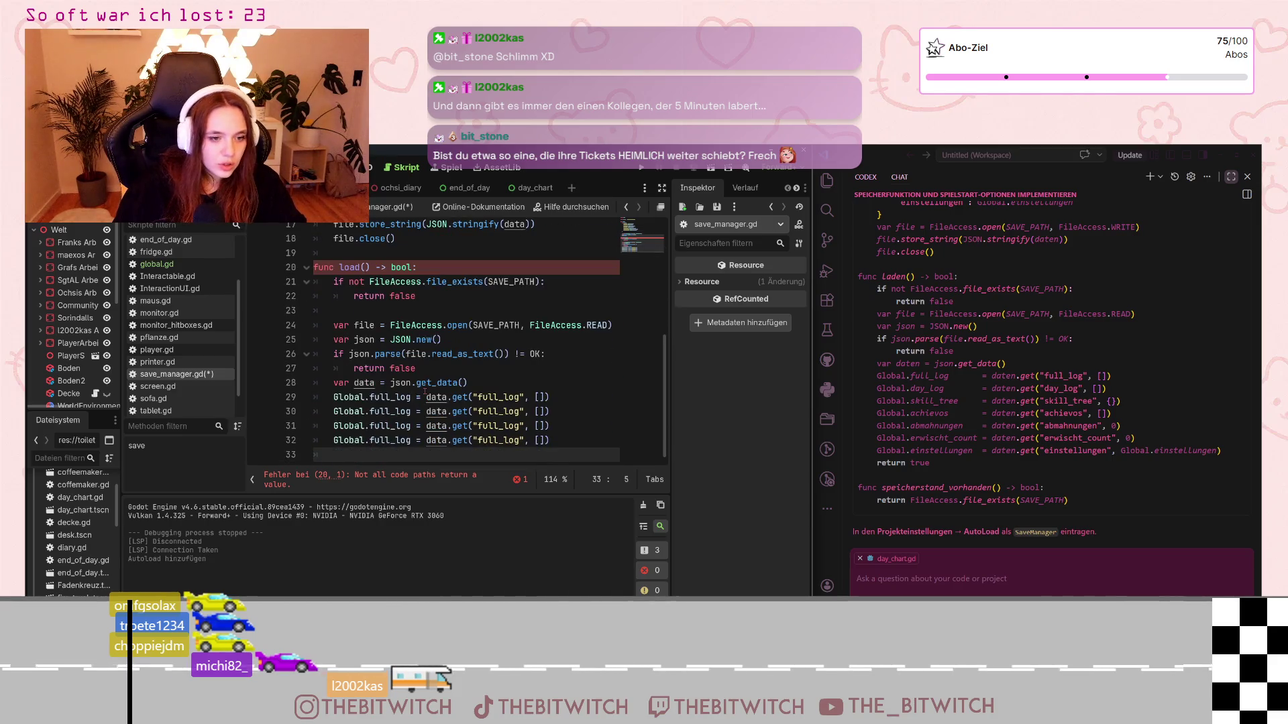
type("Global.full_log = data.get(\"full_log\", [])")
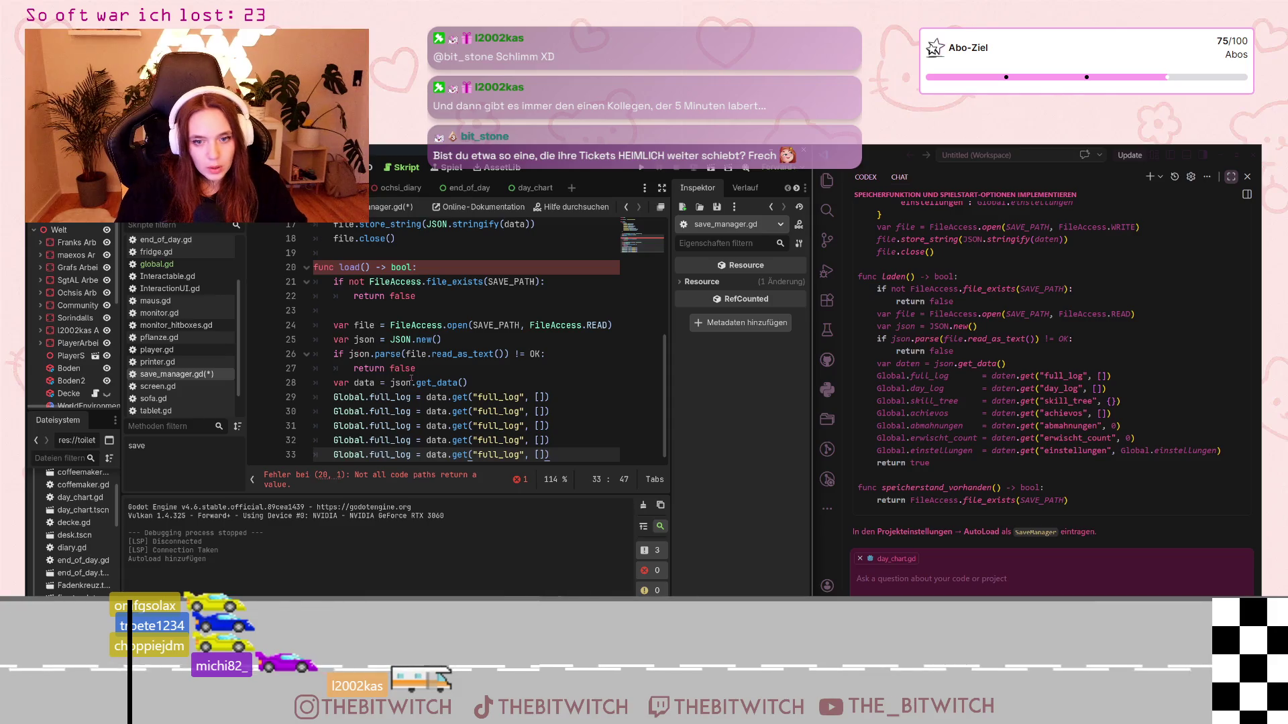
key("Return")
type("Global.full_log = data.get(\"full_log\", [])")
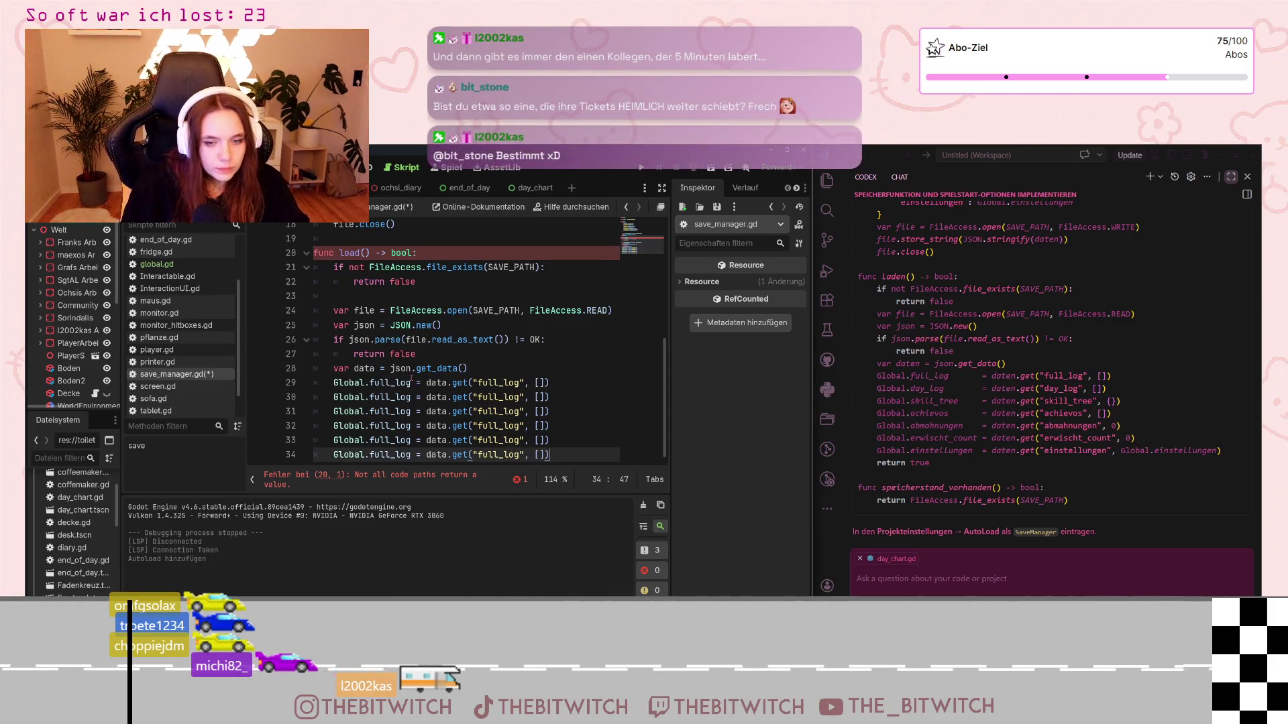
key("Return")
type("Global.full_log = data.get(\"full_log\", [])")
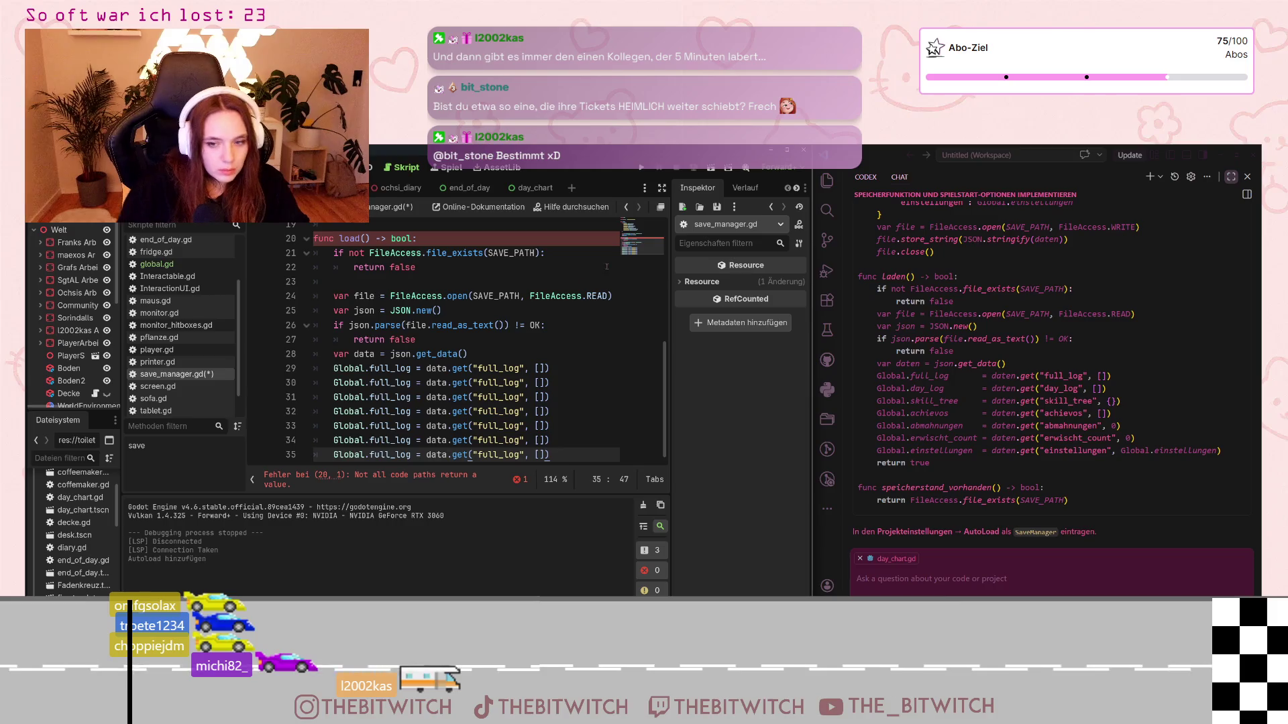
Step: Rename the assigned variable on line 30 to Global.day_log
left_click(411, 382)
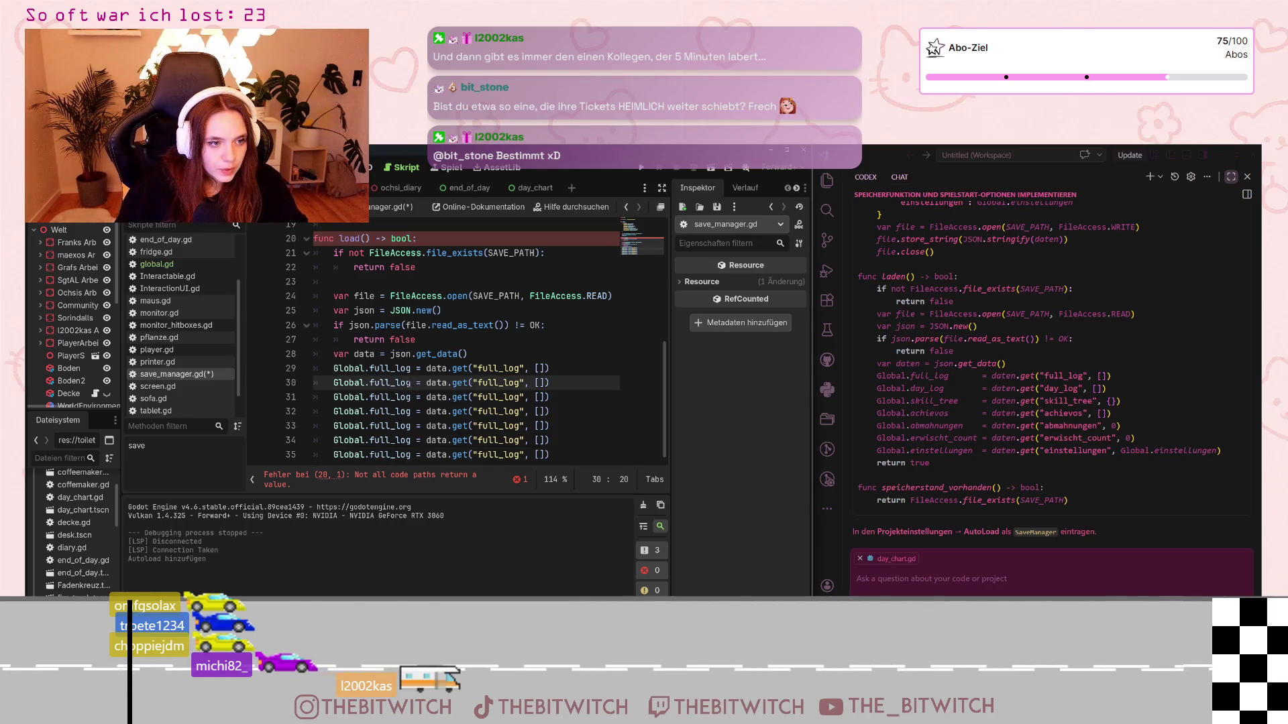
left_click_drag(411, 382, 370, 382)
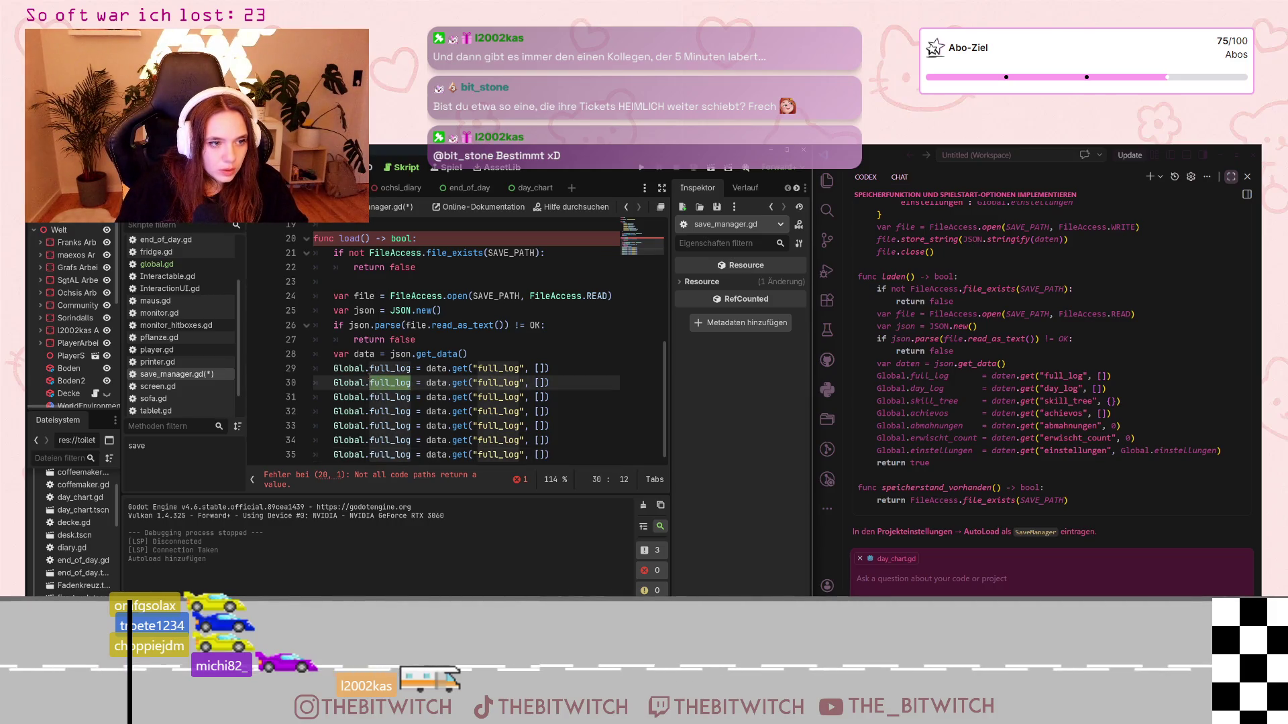
type("day_log")
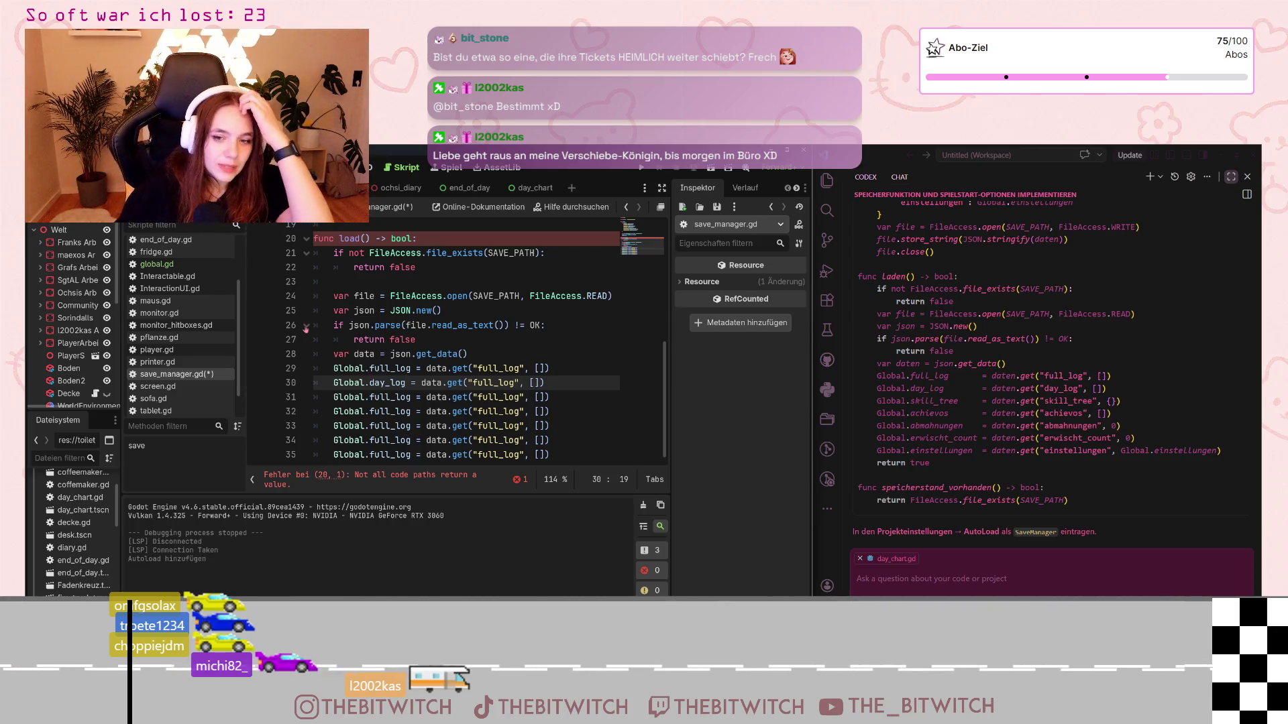
Step: Give line 30 the "day_log" key and make line 31 assign Global.skill_tree from "skill_tree"
scroll(306, 328, "up", 1)
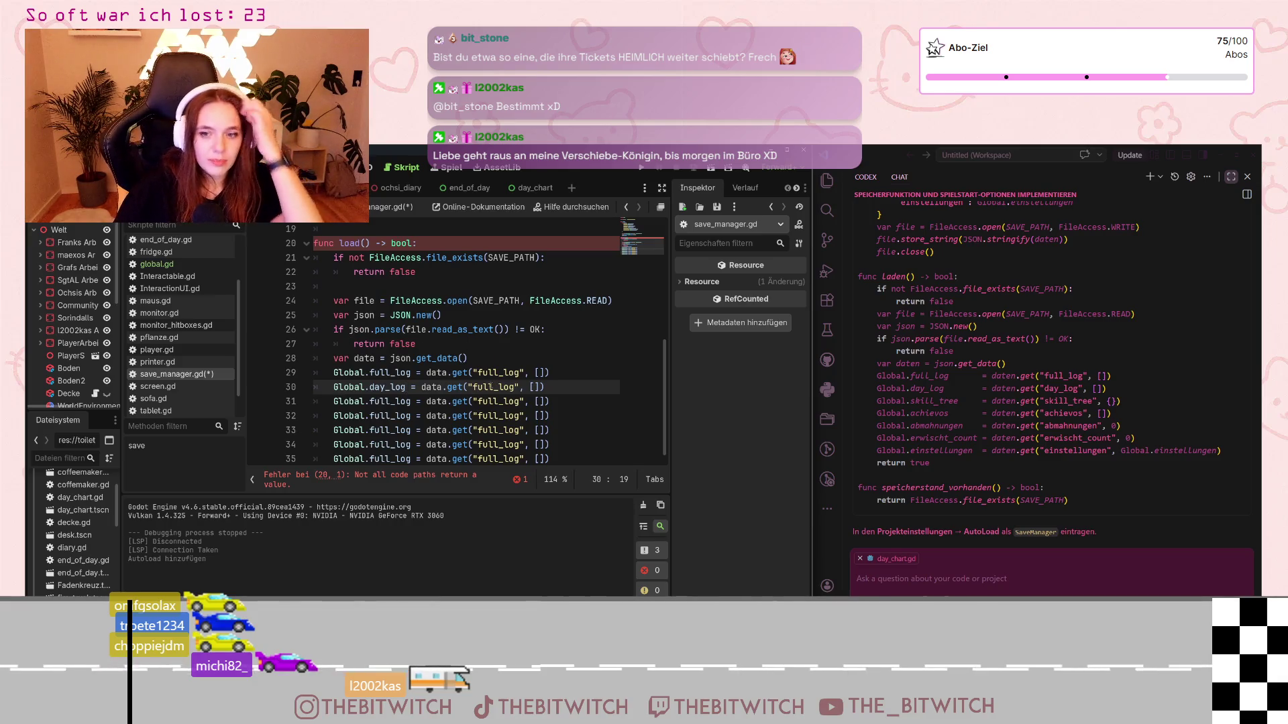
left_click_drag(476, 387, 496, 387)
type("day")
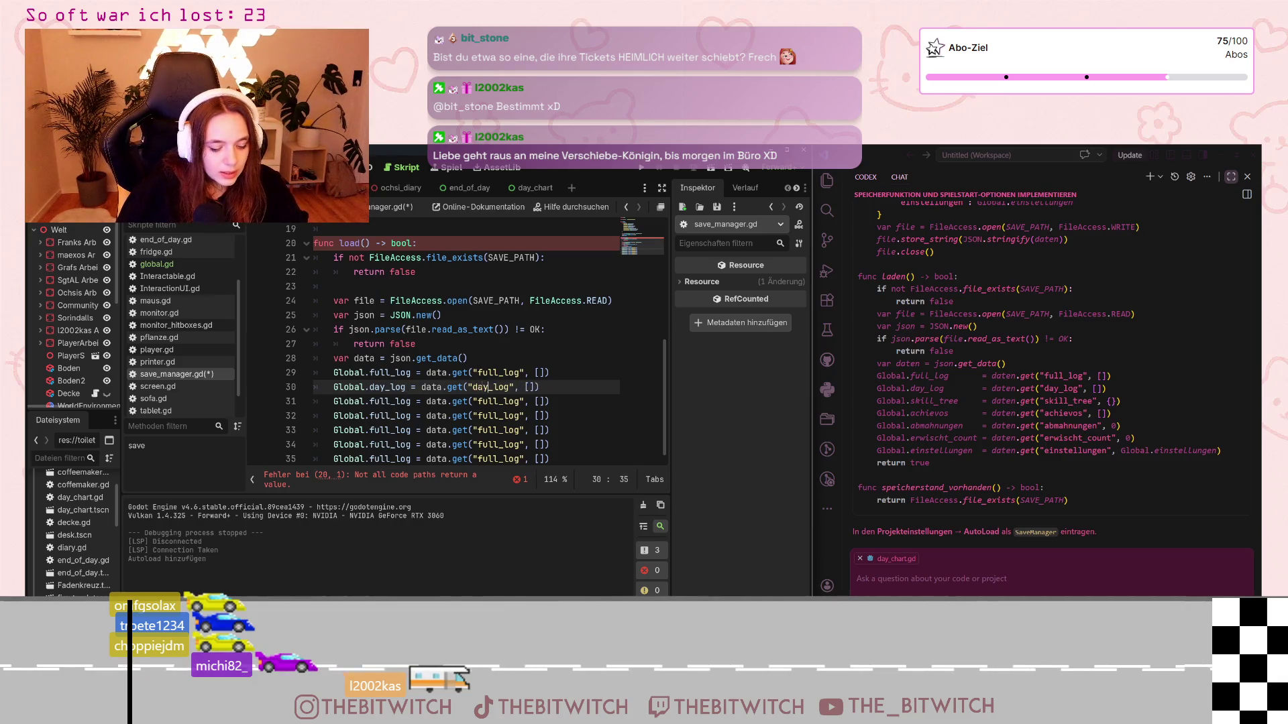
left_click(396, 401)
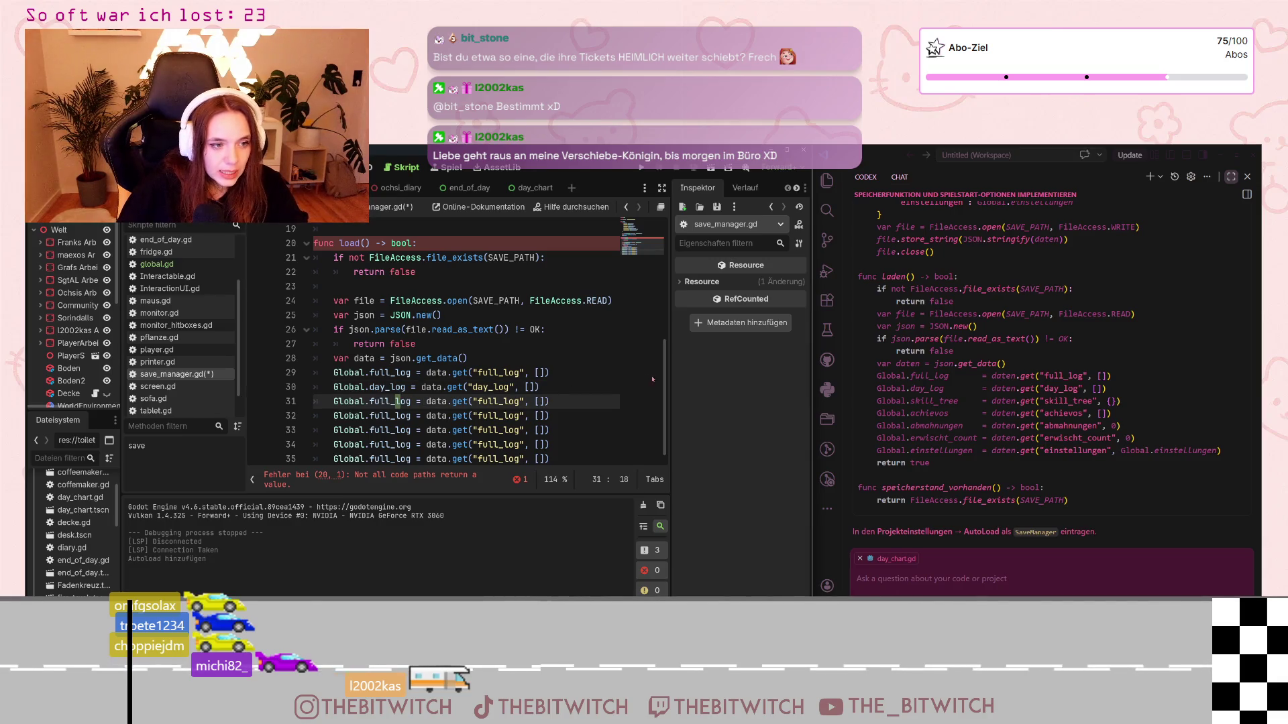
scroll(393, 430, "down", 1)
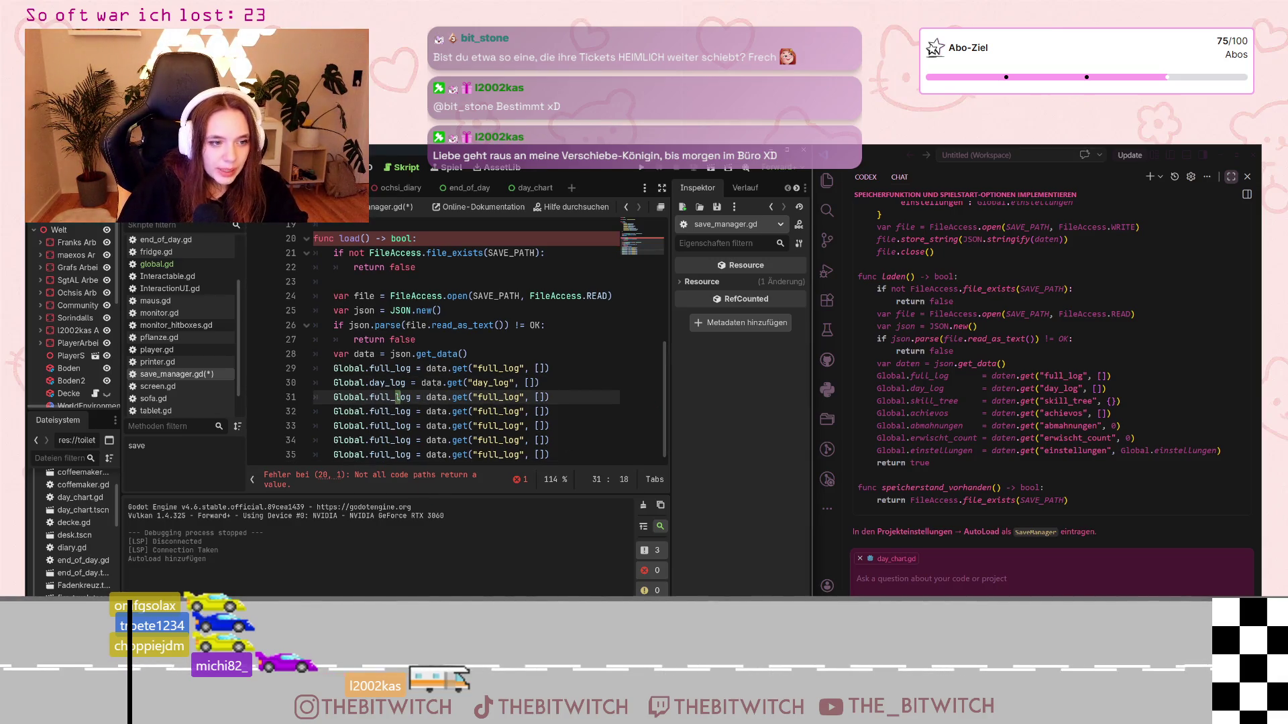
left_click_drag(410, 397, 369, 400)
type("skill")
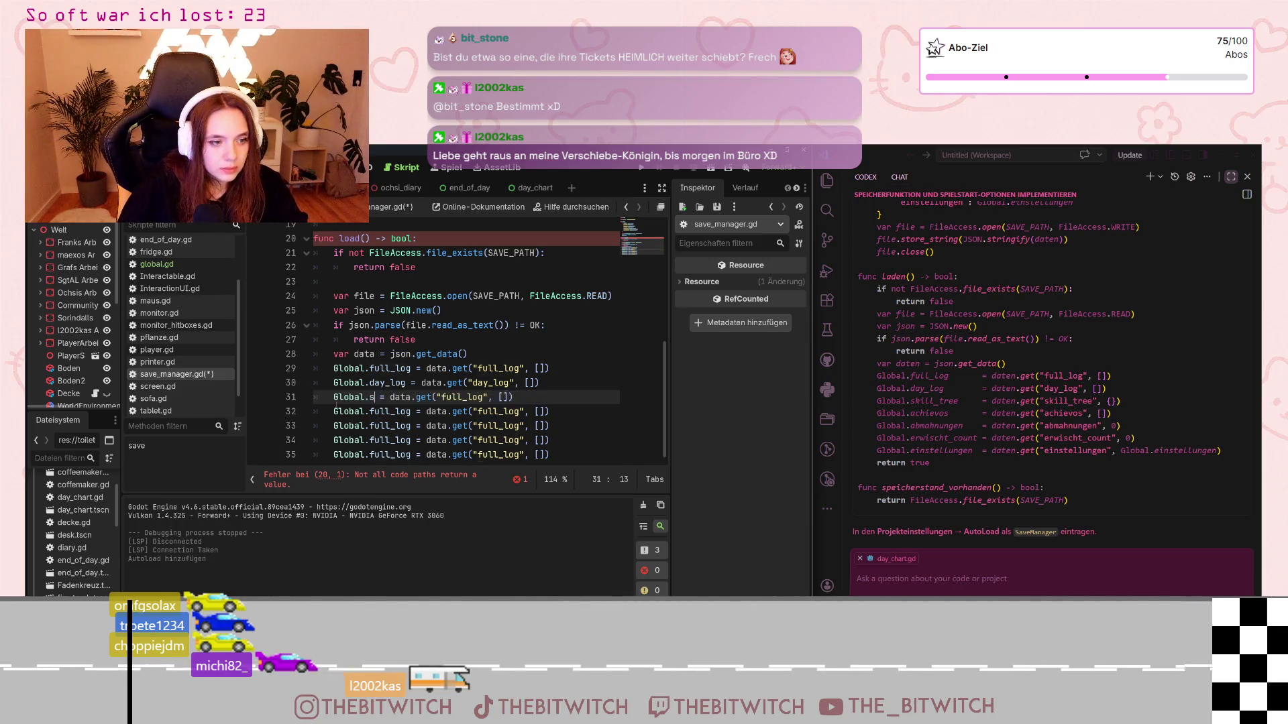
type("_tree")
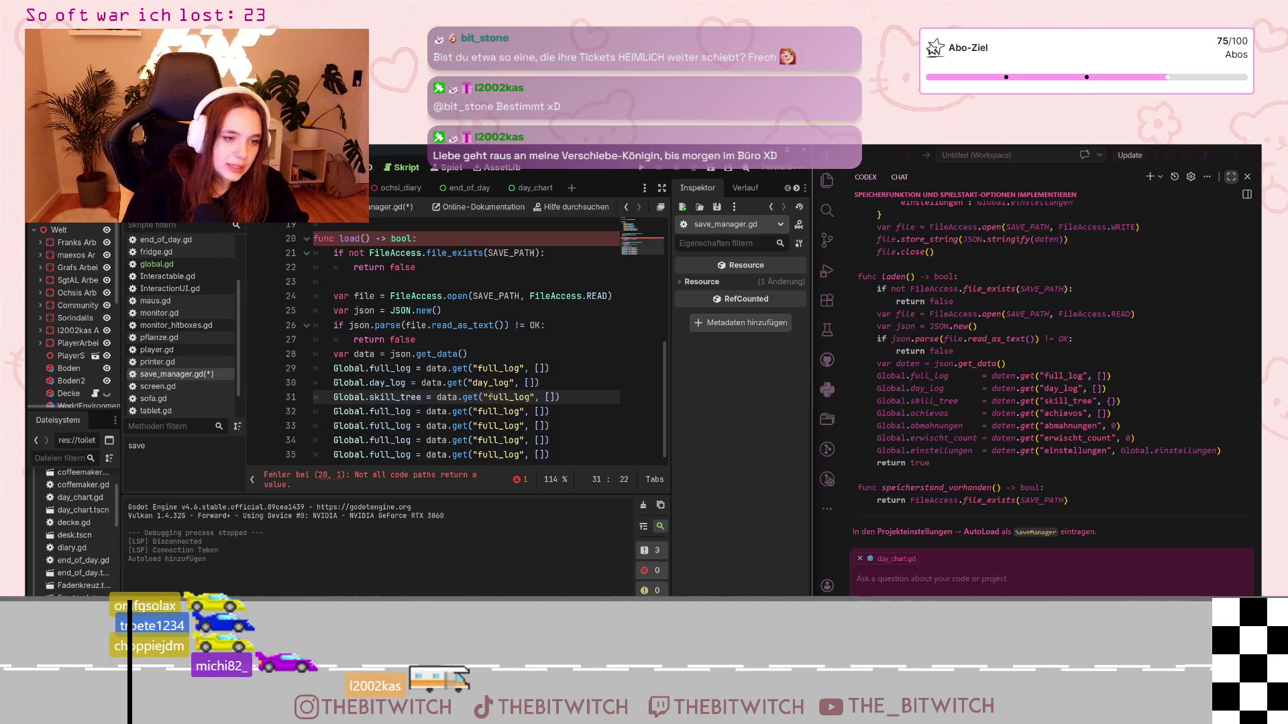
left_click_drag(488, 397, 528, 397)
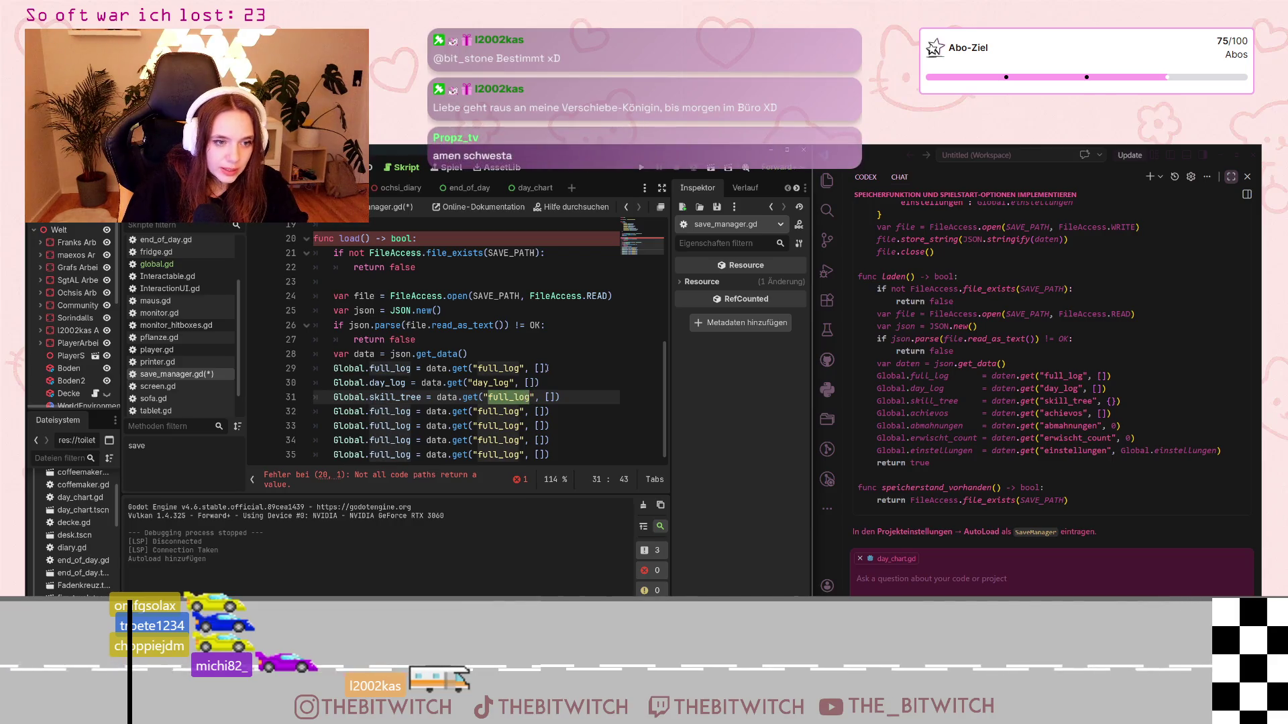
type("skill_")
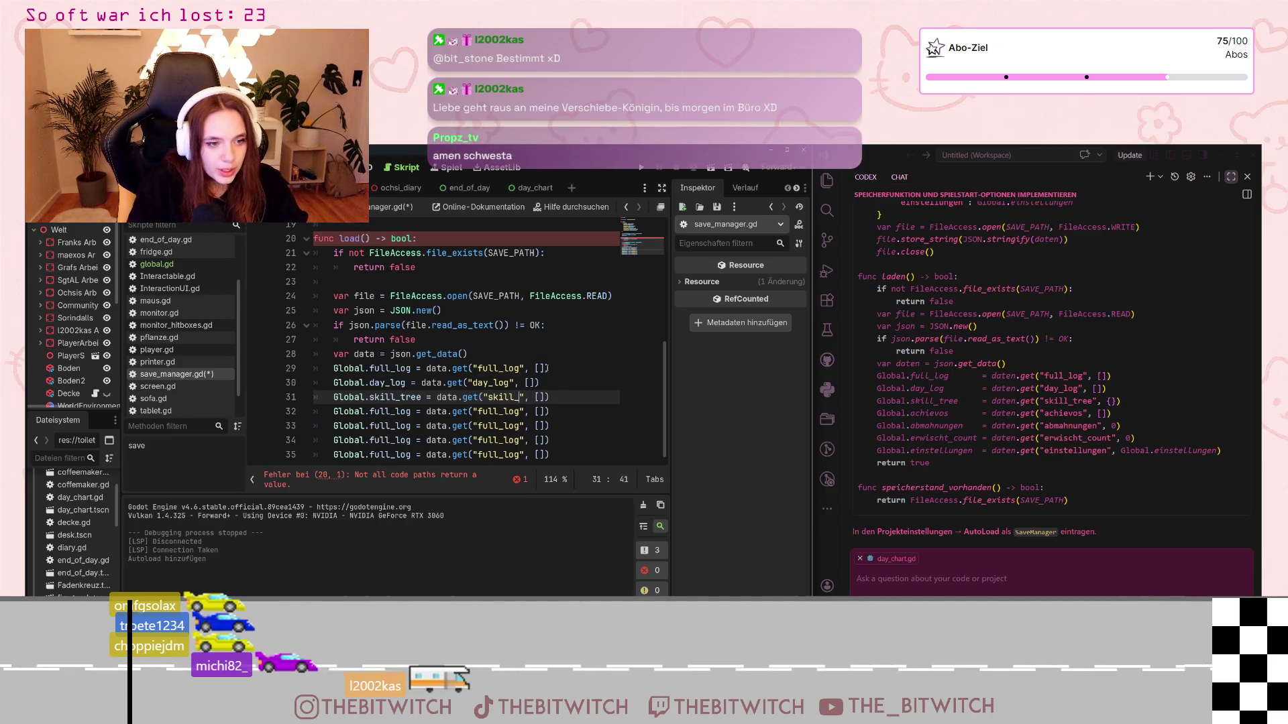
type("tree")
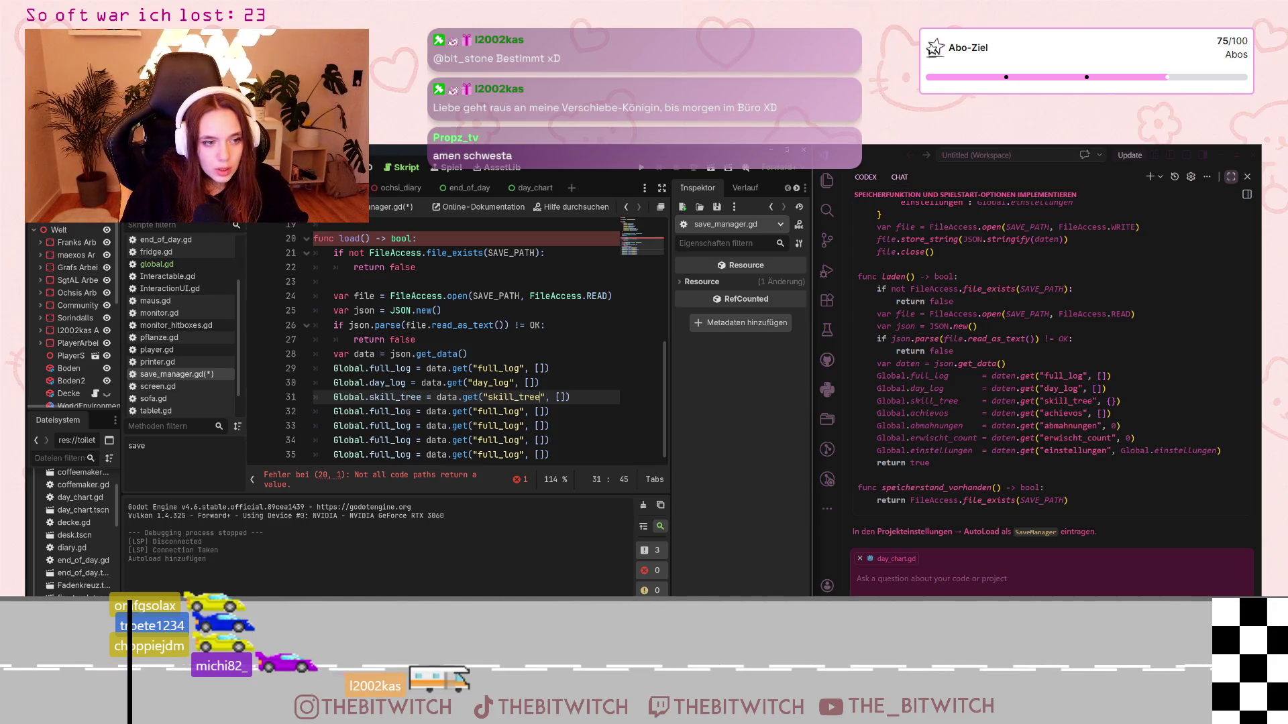
Step: Make line 32 assign Global.achievos from the "achievo" key
double_click(408, 411)
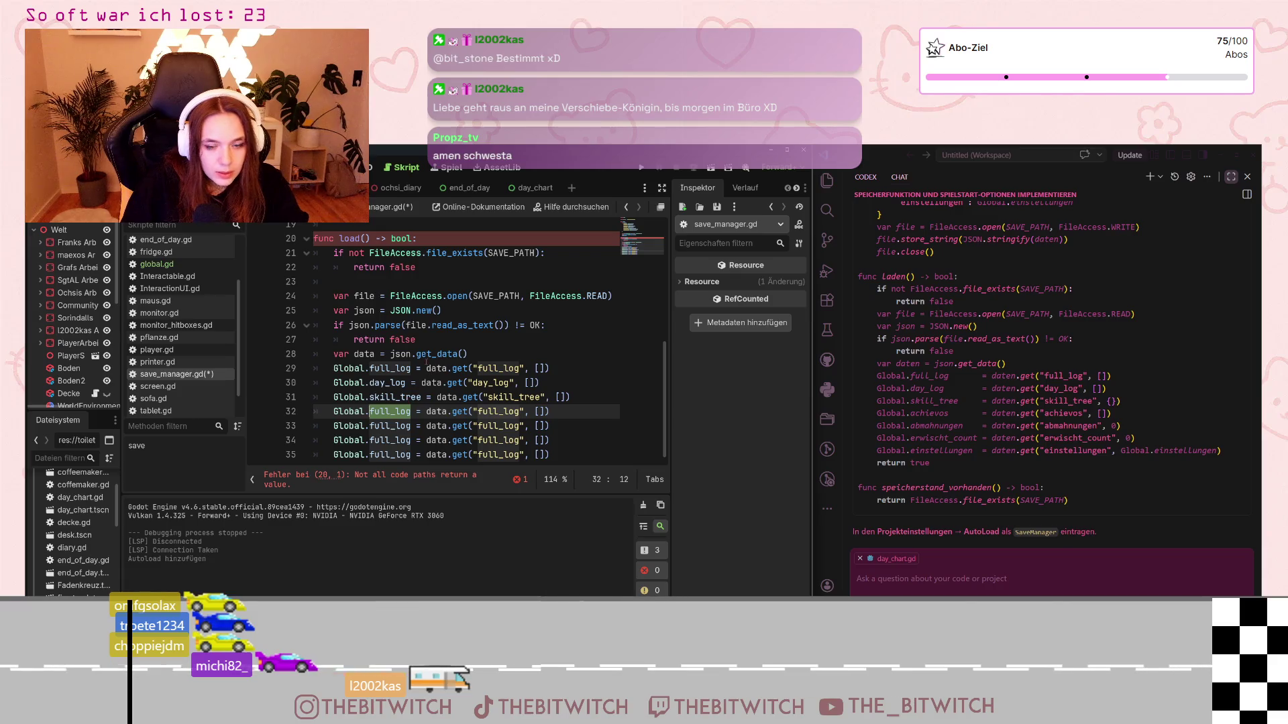
type("achievo")
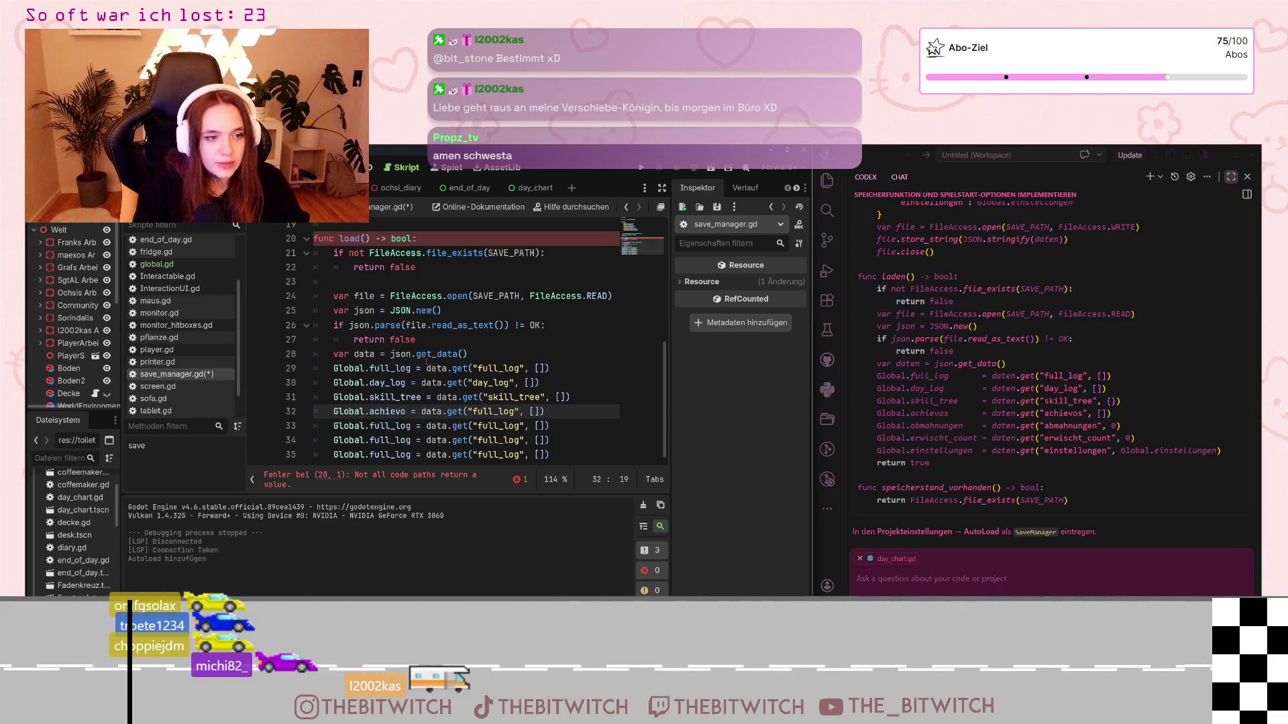
type("s")
double_click(513, 411)
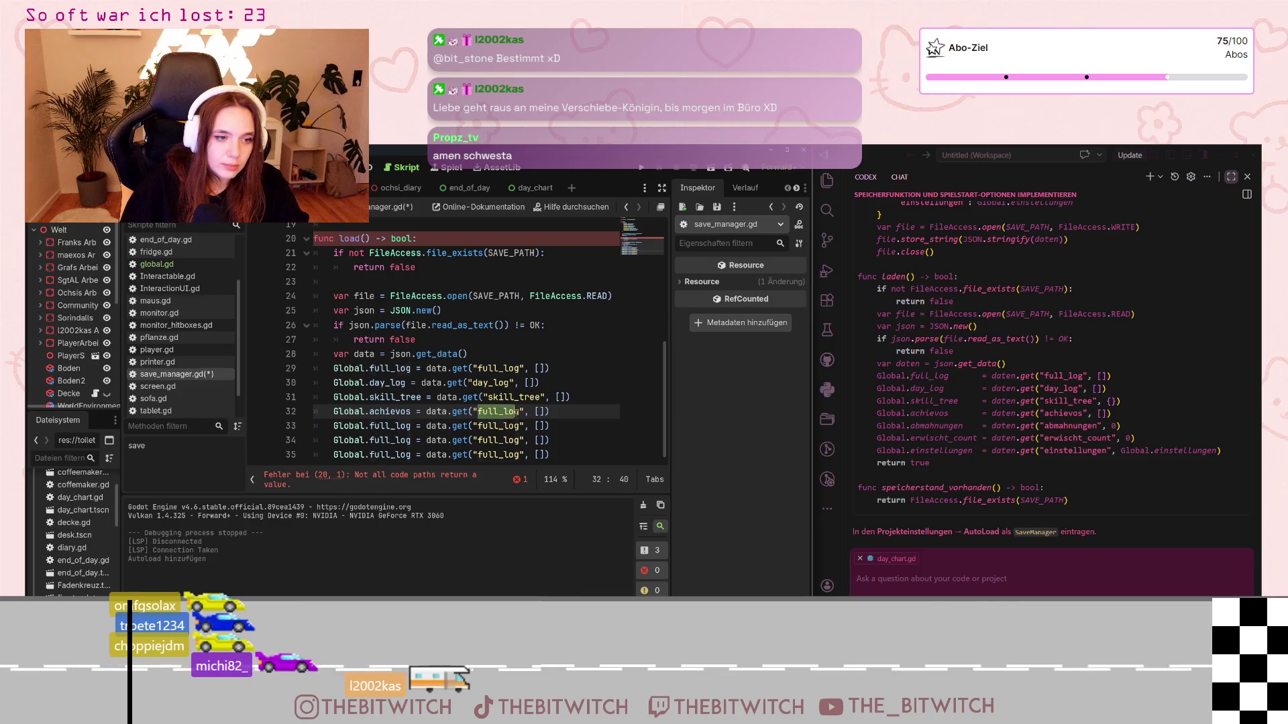
left_click_drag(516, 412, 520, 412)
type("achievo")
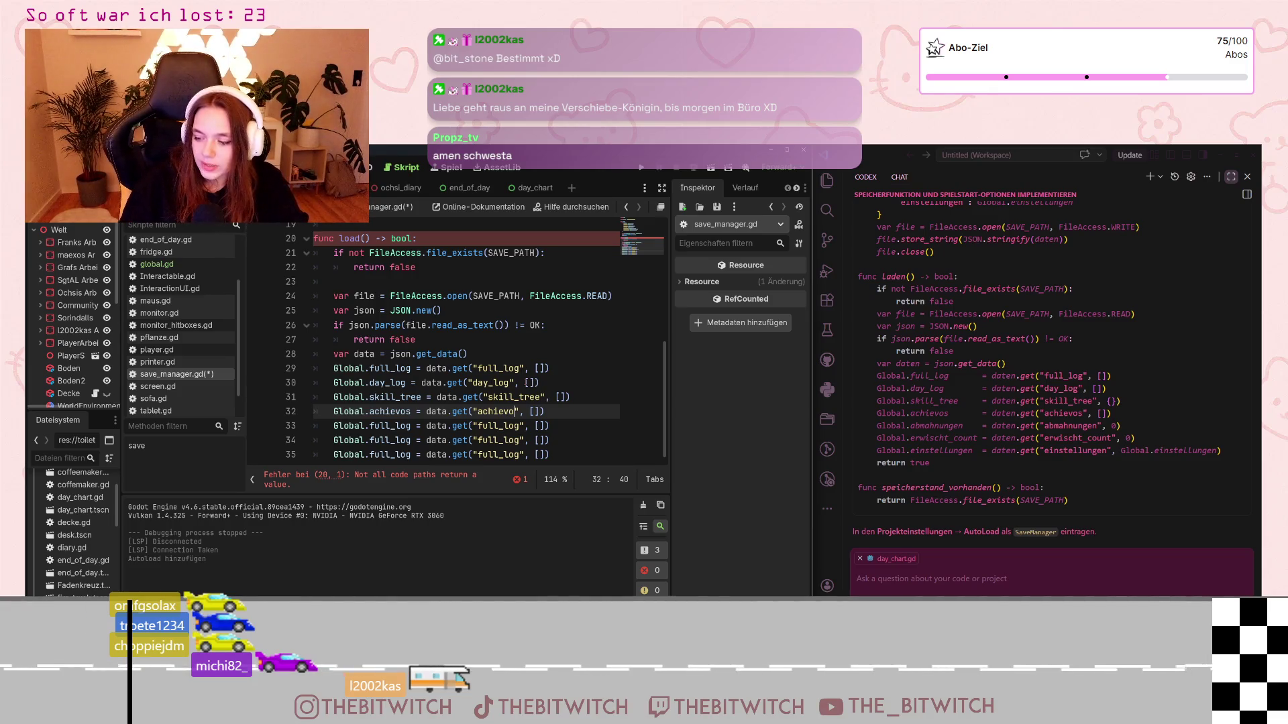
scroll(490, 381, "down", 1)
scroll(491, 381, "up", 3)
scroll(490, 380, "down", 2)
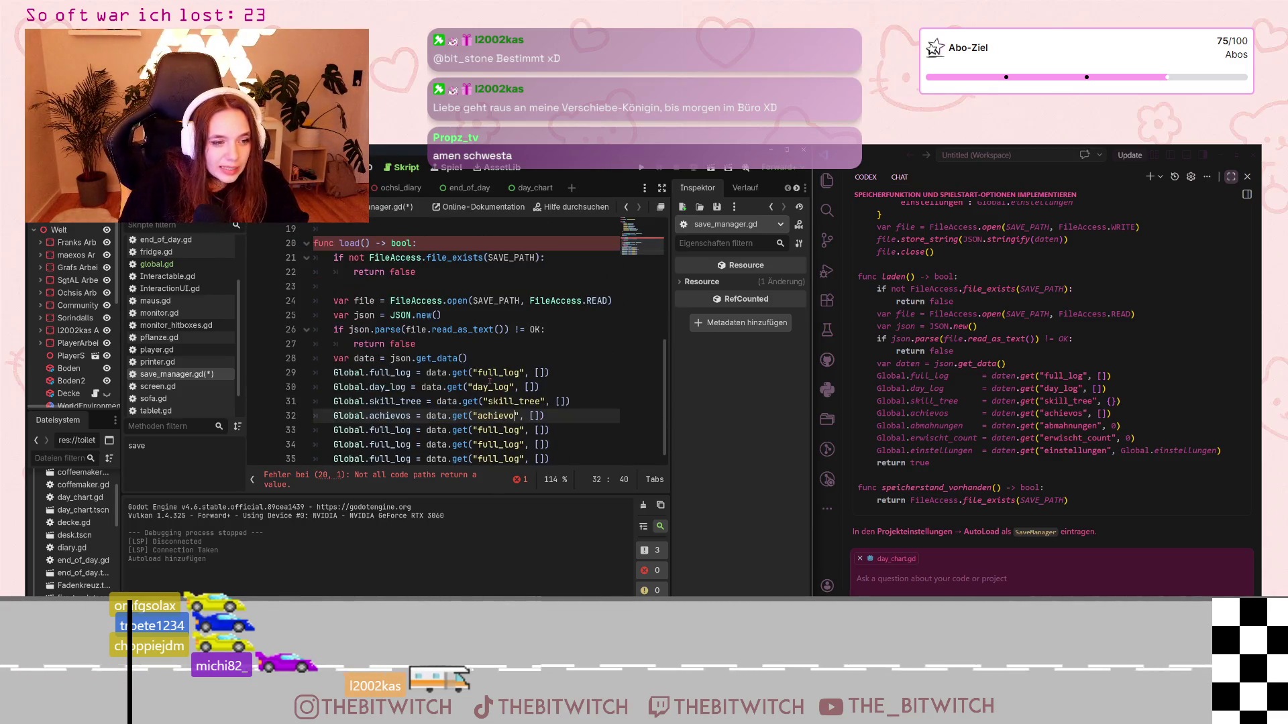
left_click_drag(411, 430, 368, 430)
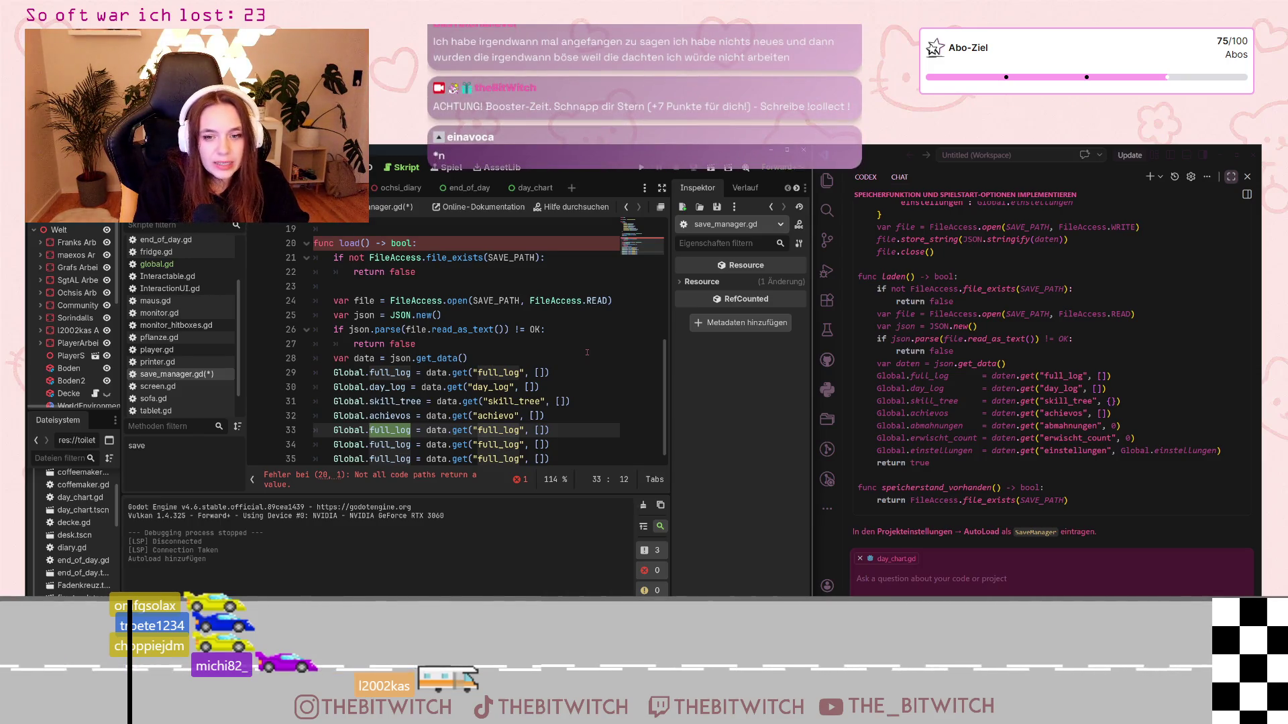
Step: Make line 33 read Global.abmahnungen = data.get("abmahnungen", 0)
type("abmahnungen")
double_click(513, 430)
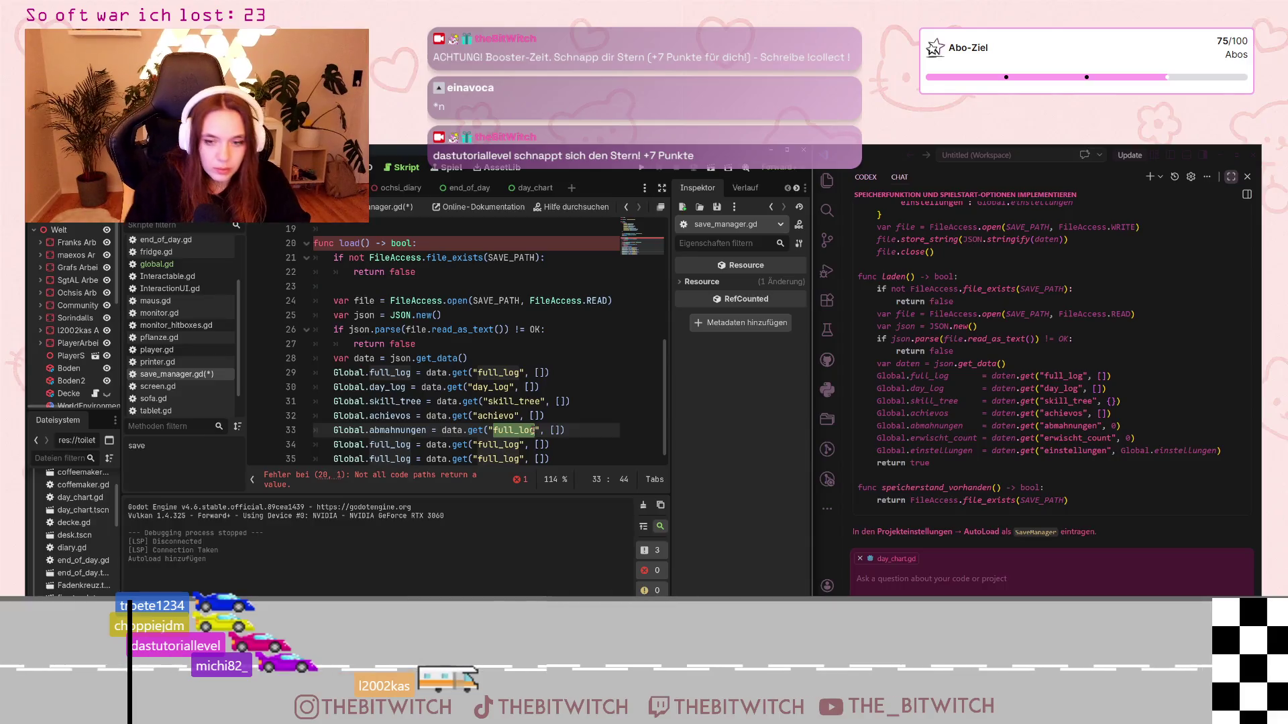
type("abmahnungen")
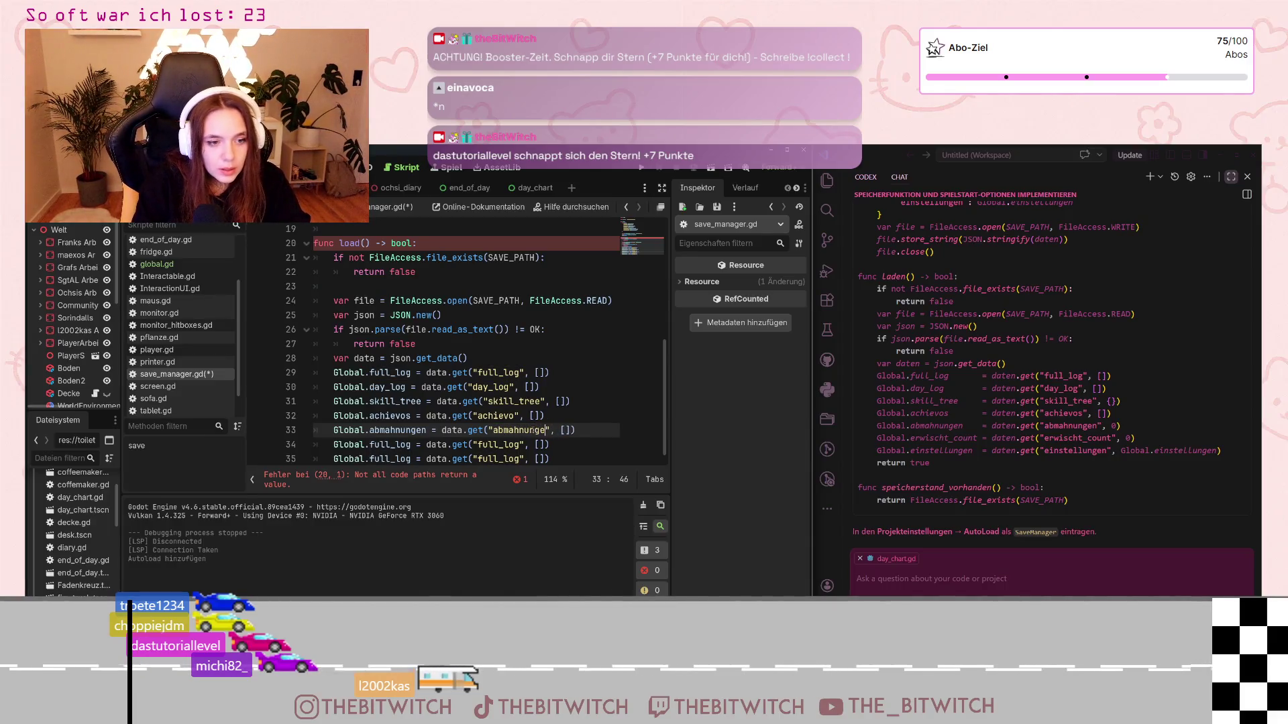
type("n")
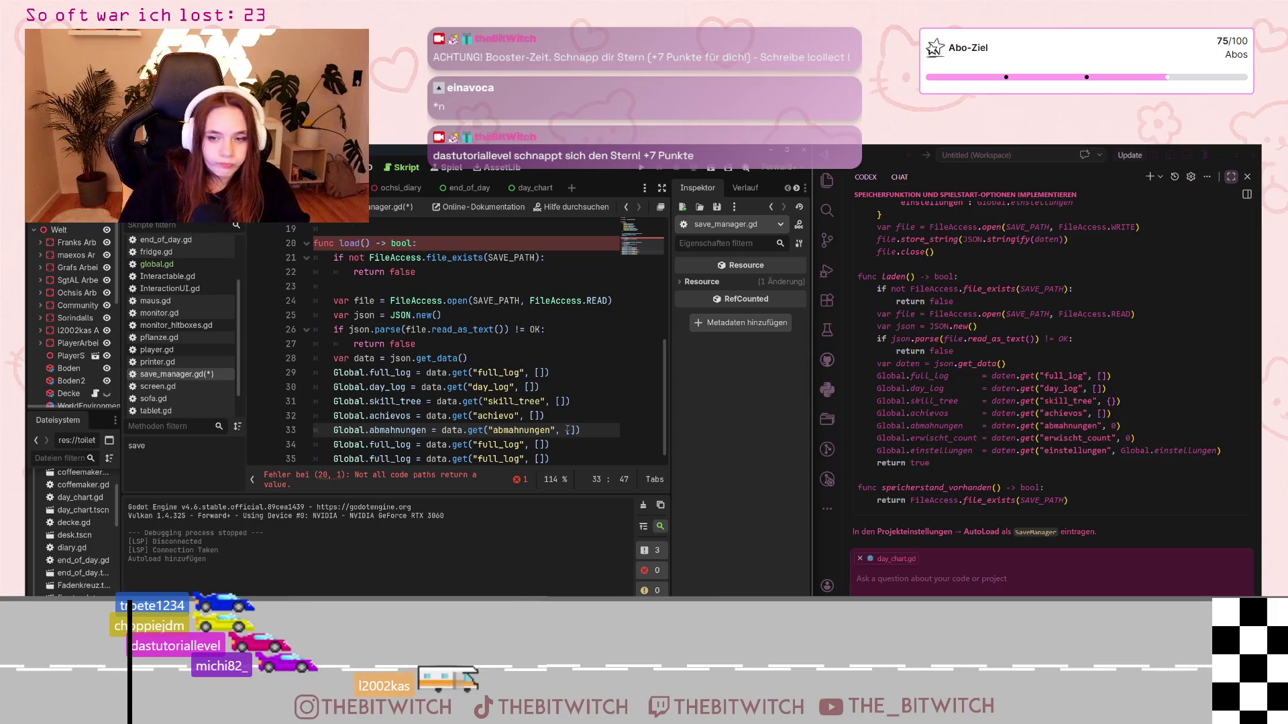
left_click(567, 430)
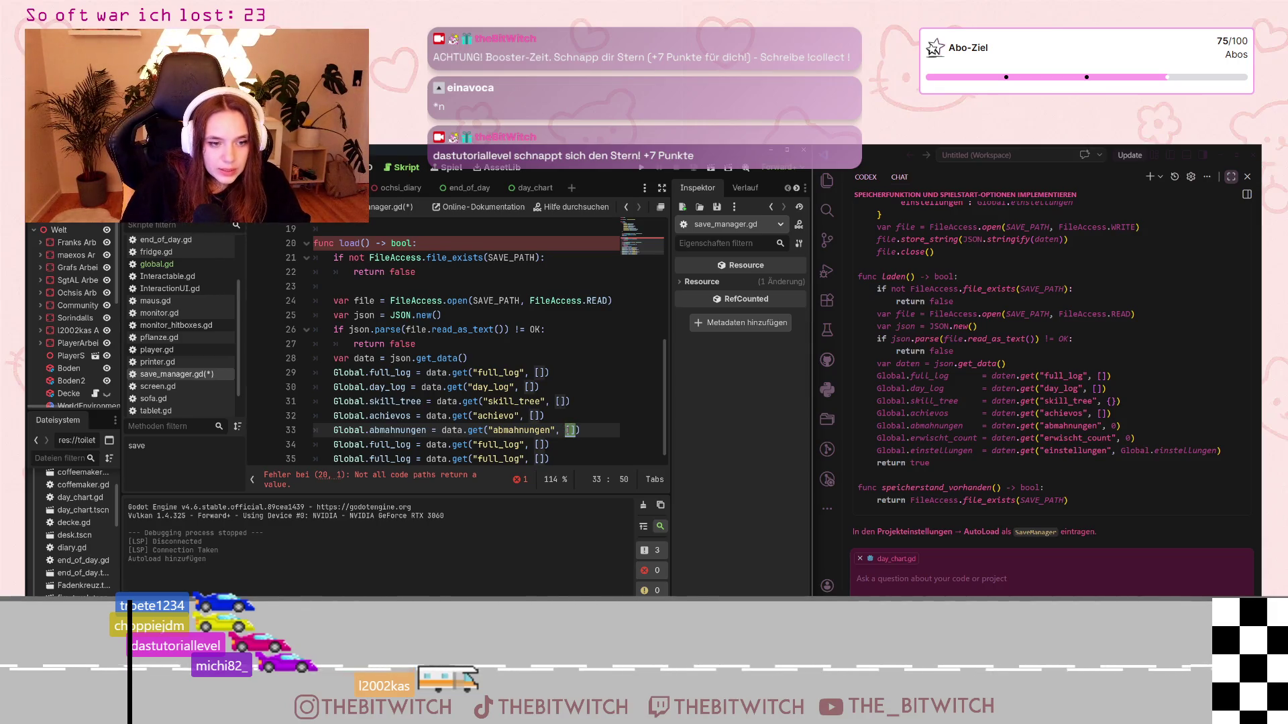
key("Delete")
key("Delete")
type("0")
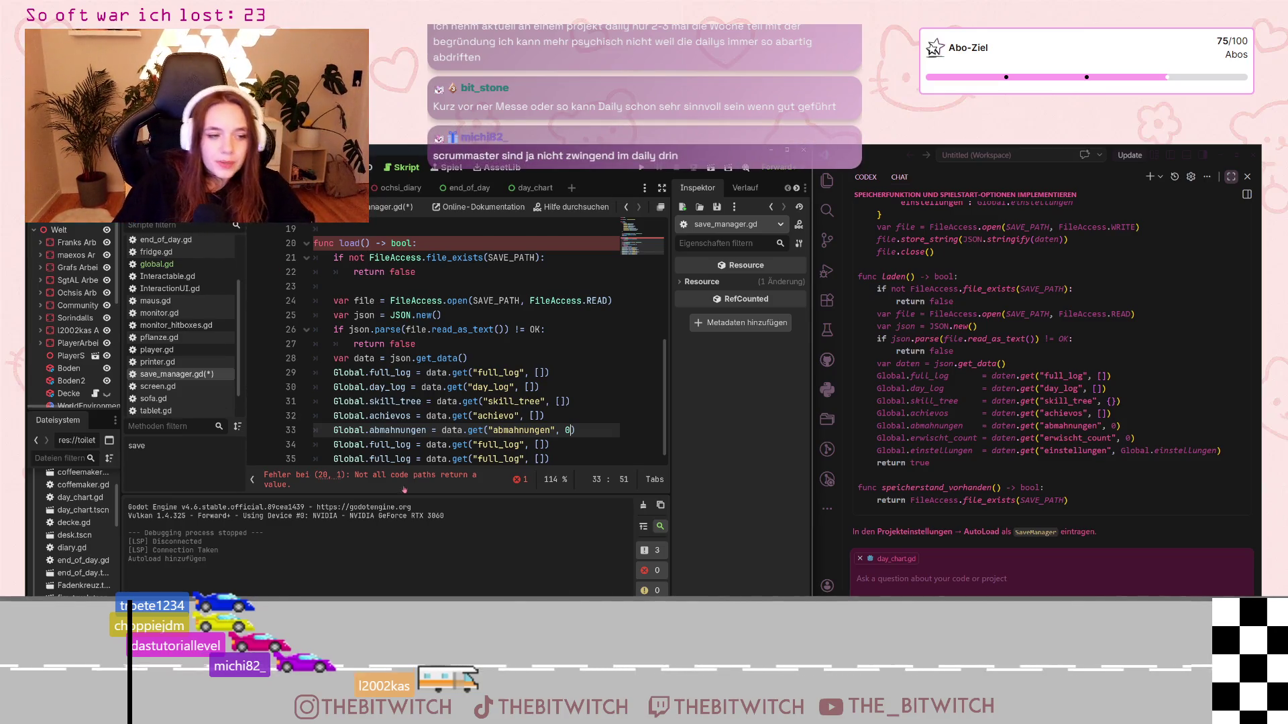
scroll(404, 402, "down", 1)
left_click(369, 440)
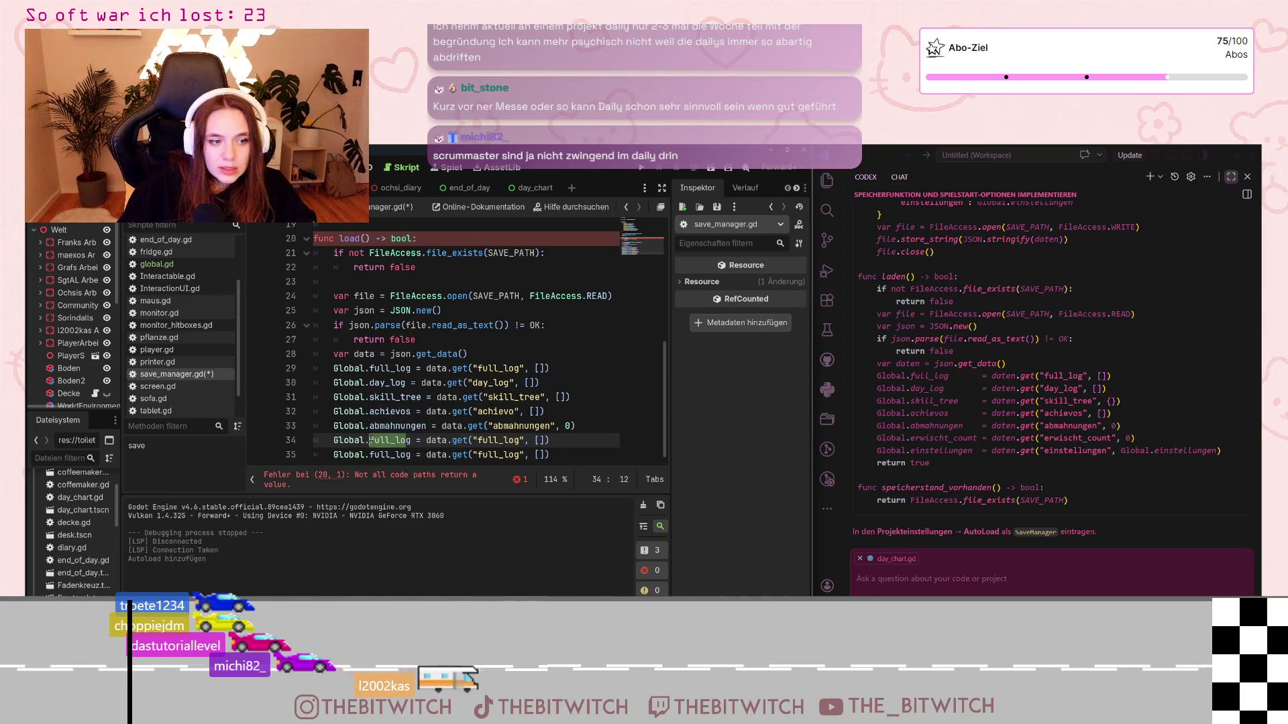
Step: Rename line 34's variable to Global.erwischt_count and line 35's to Global.einstellungen
left_click(395, 440)
left_click_drag(413, 440, 370, 440)
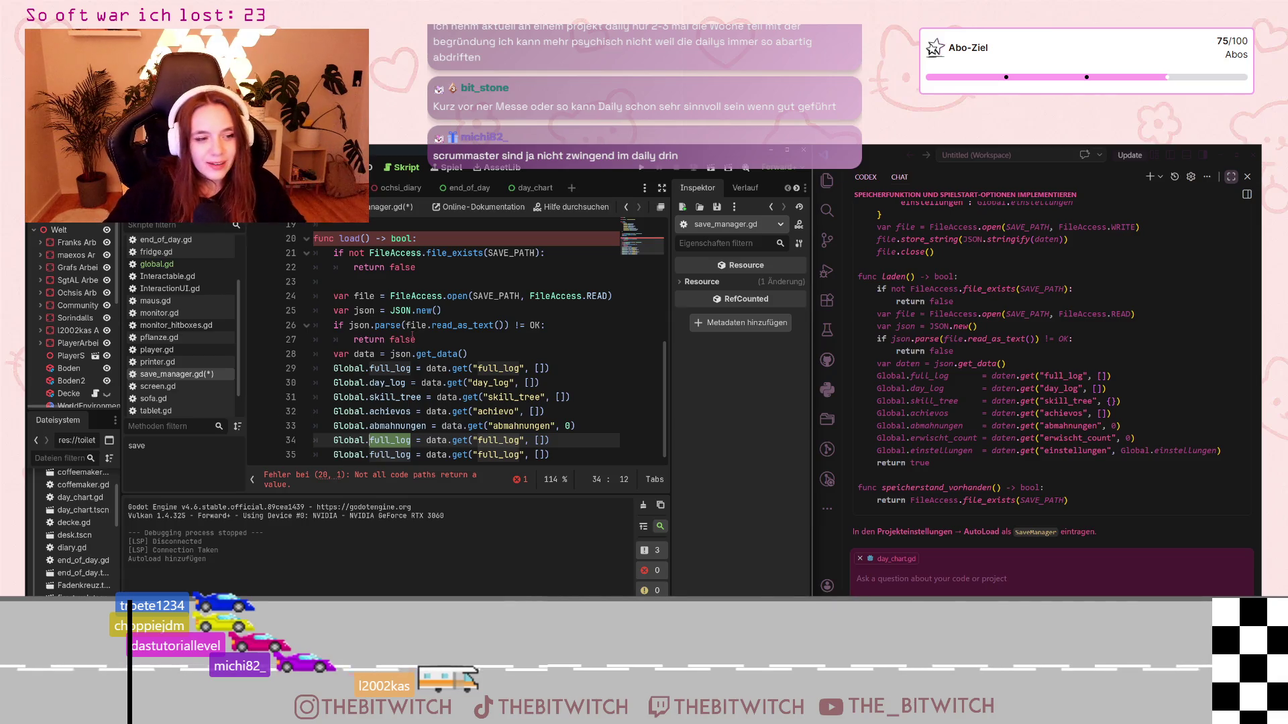
type("erwischt")
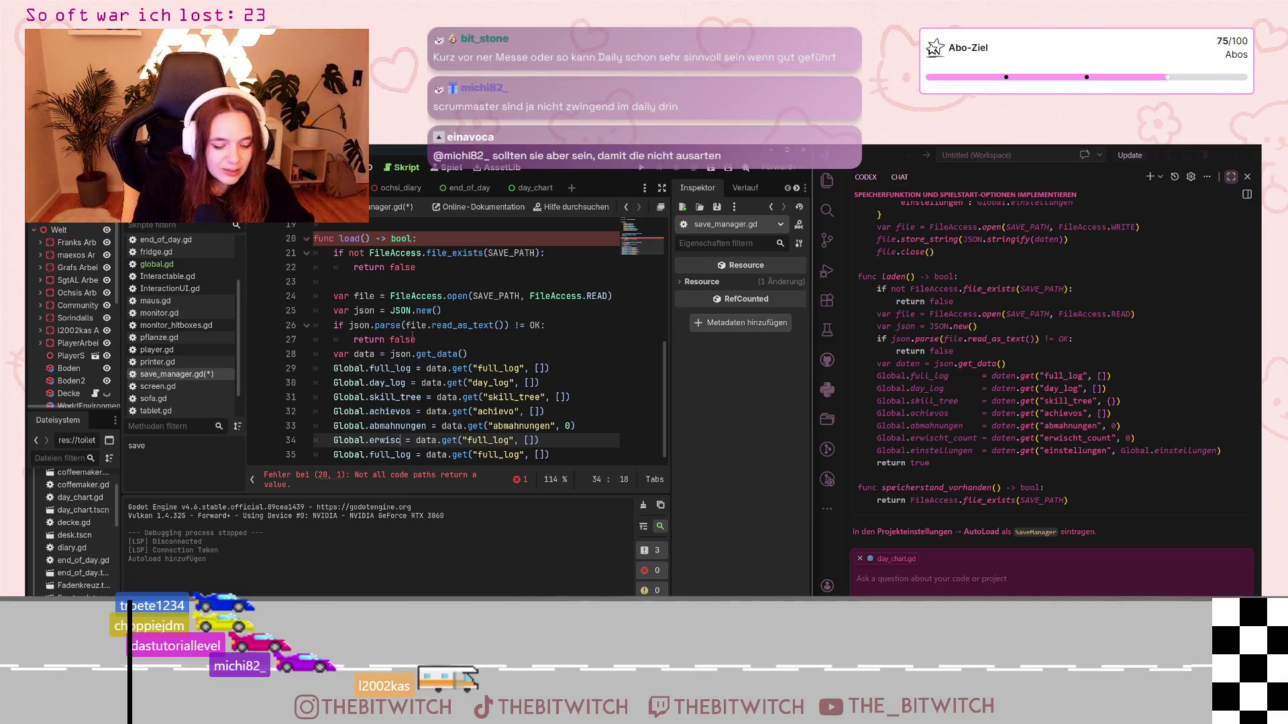
type("_count")
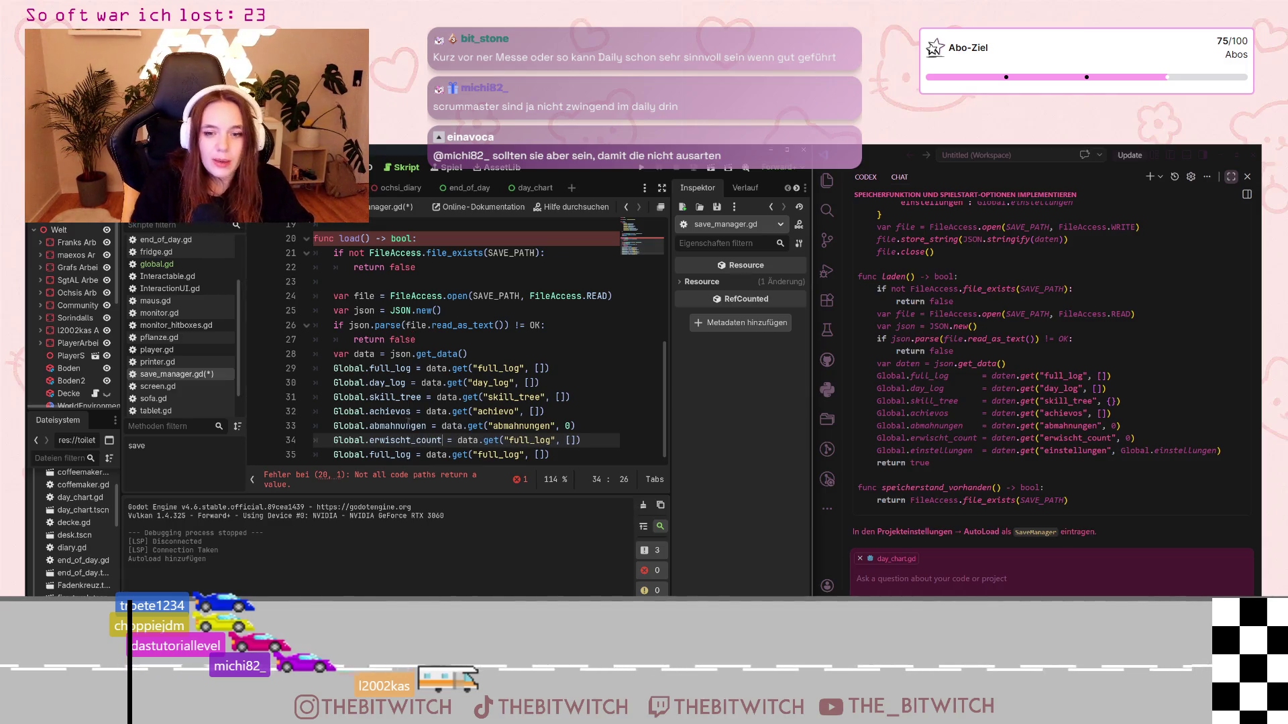
left_click(370, 455)
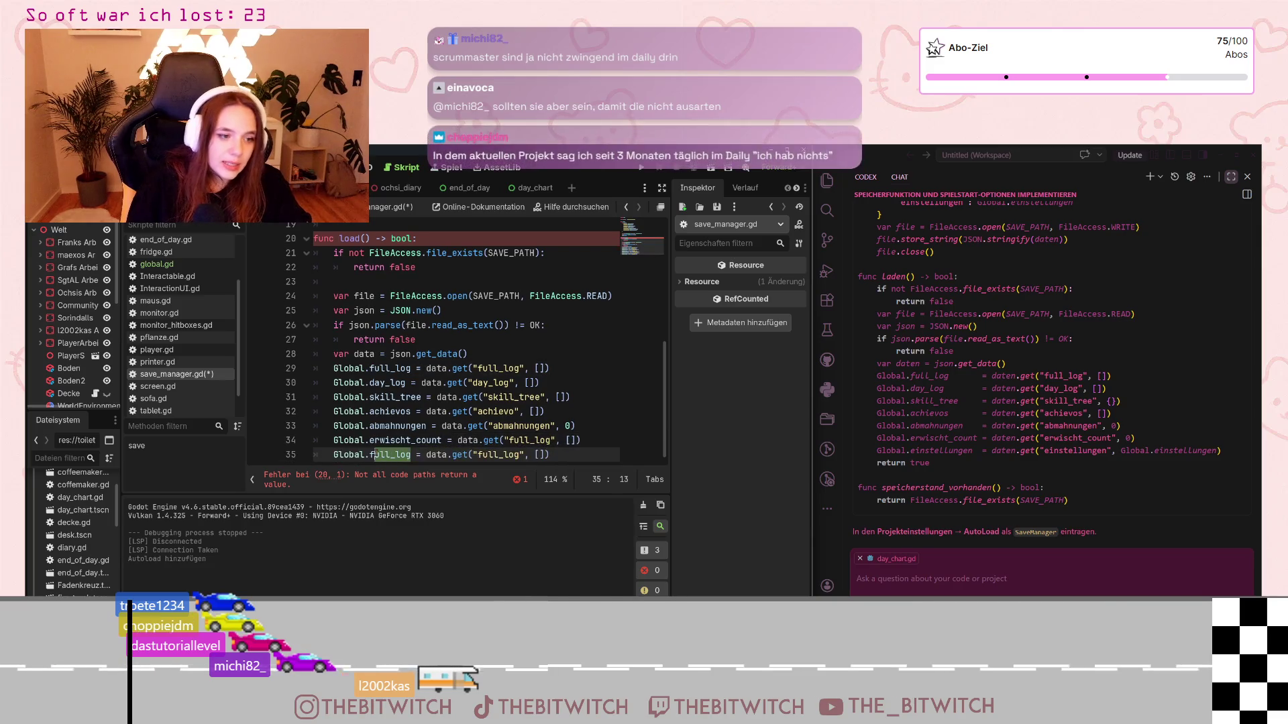
type("einstellun")
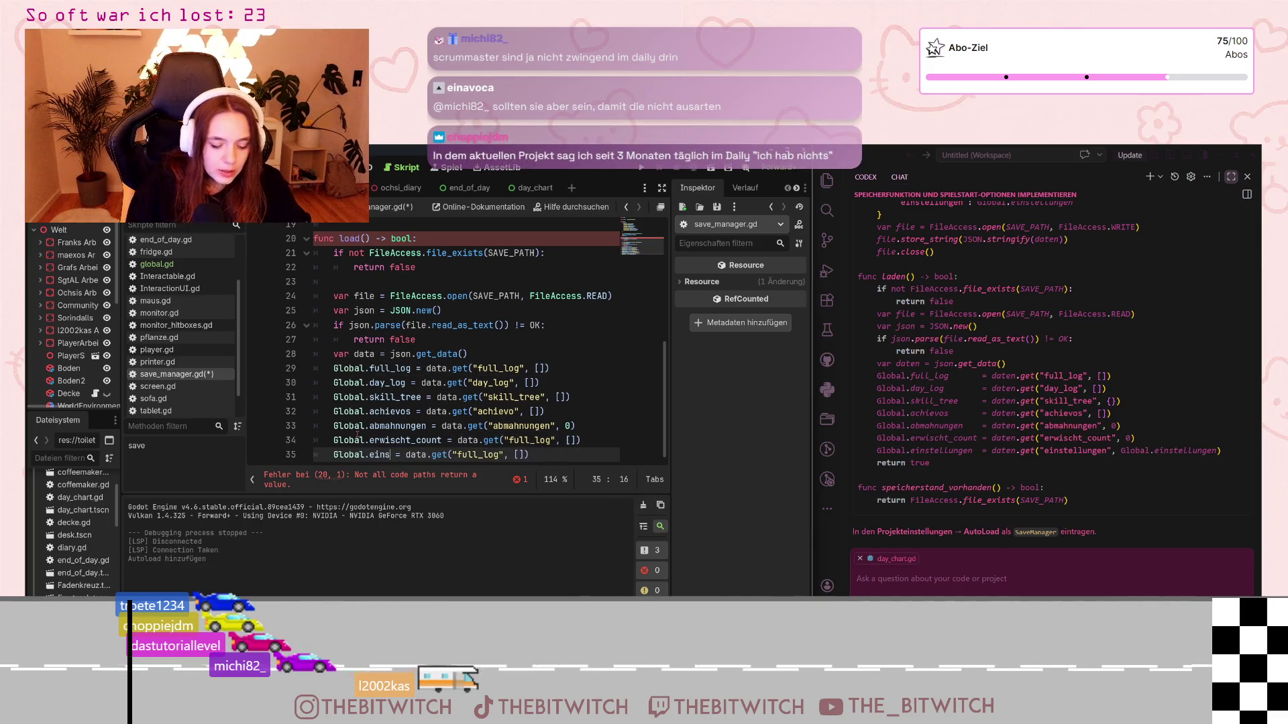
type("gen")
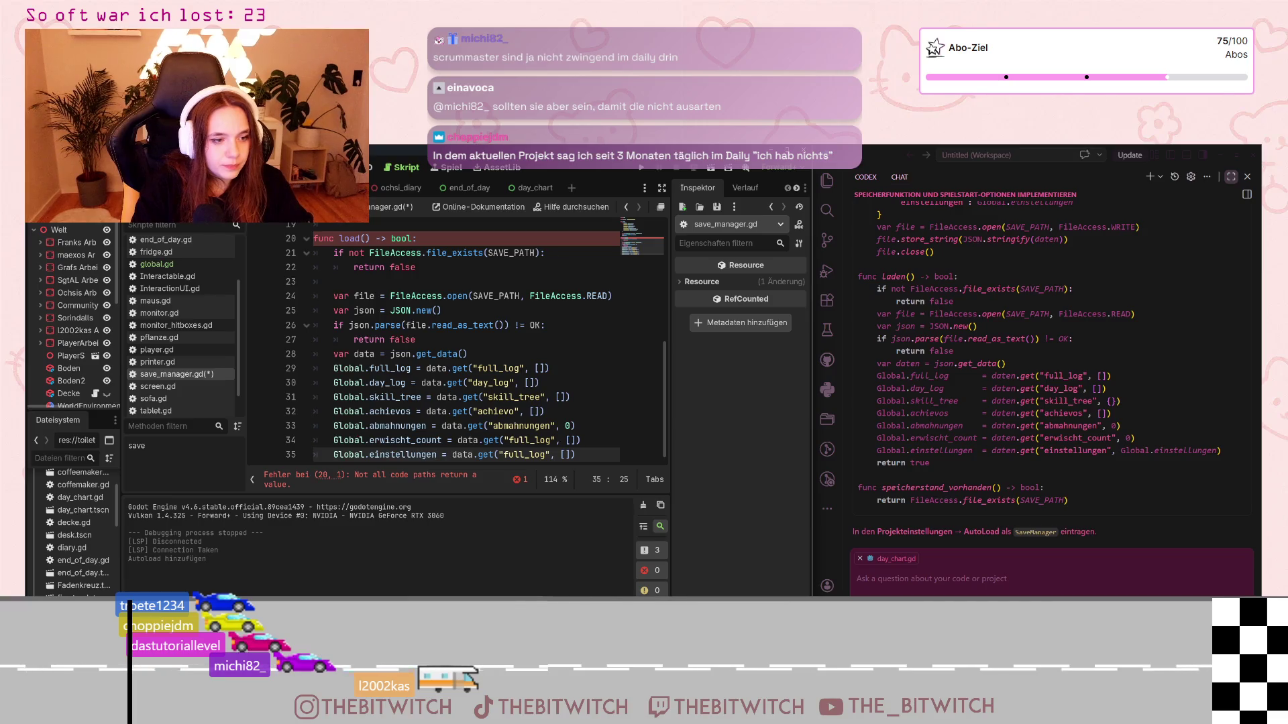
Step: Give line 34 the "erwischt_count" key with a default of 0
left_click(508, 440)
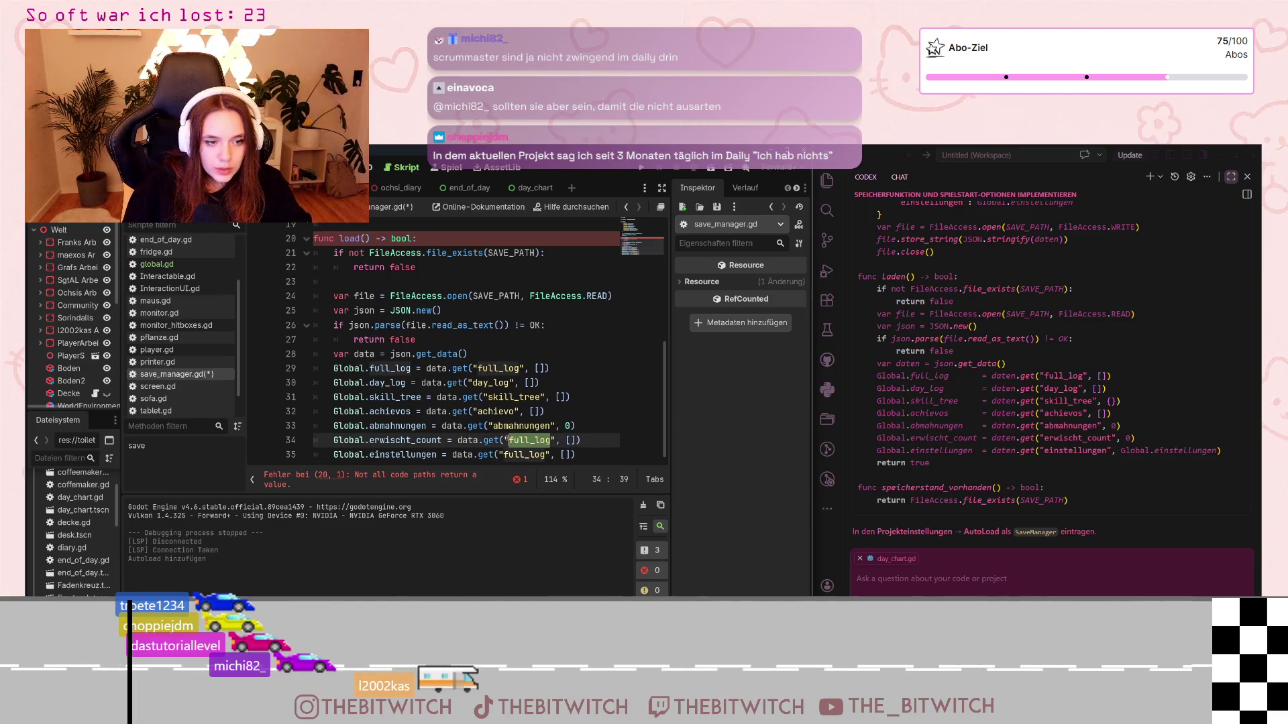
type("erwischt")
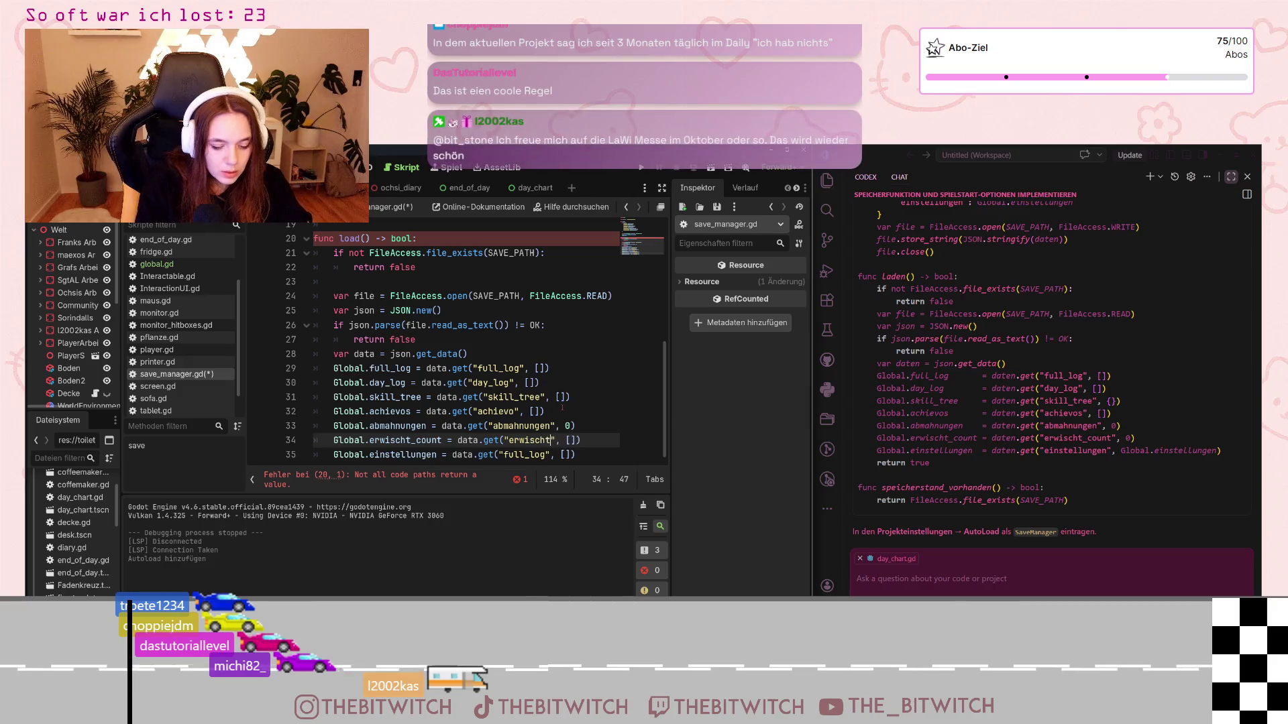
type("_count")
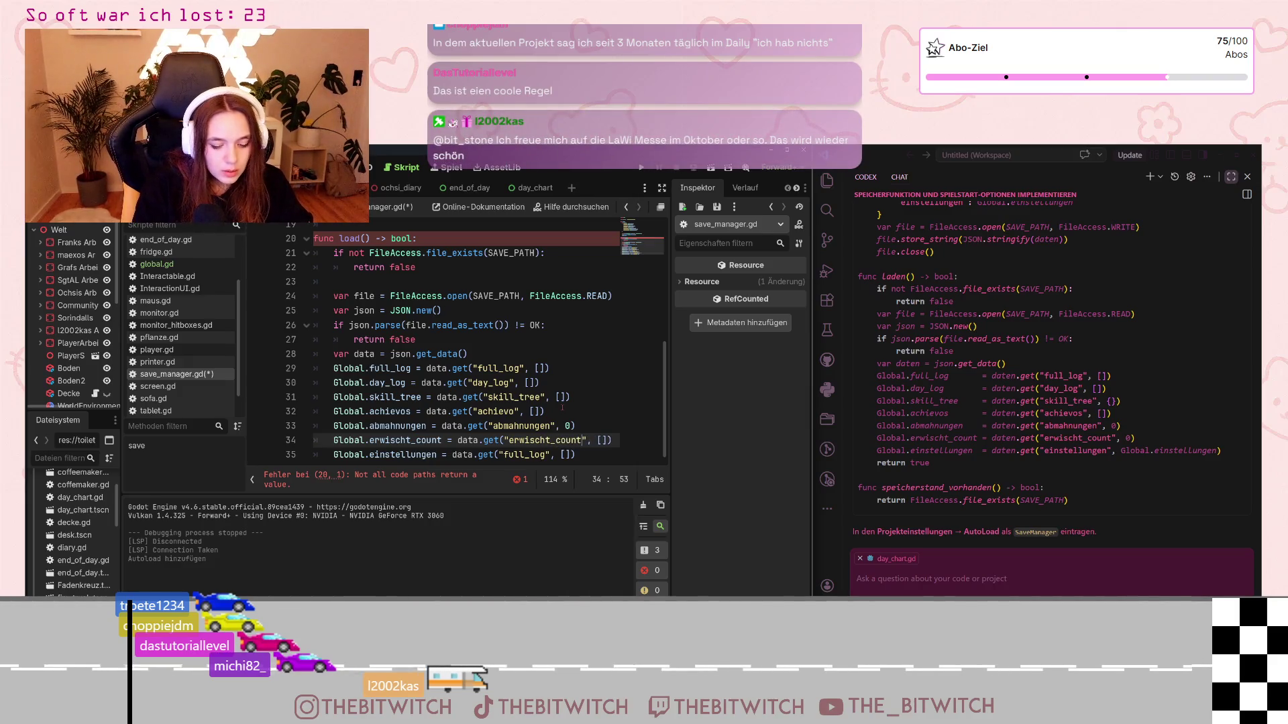
left_click(600, 440)
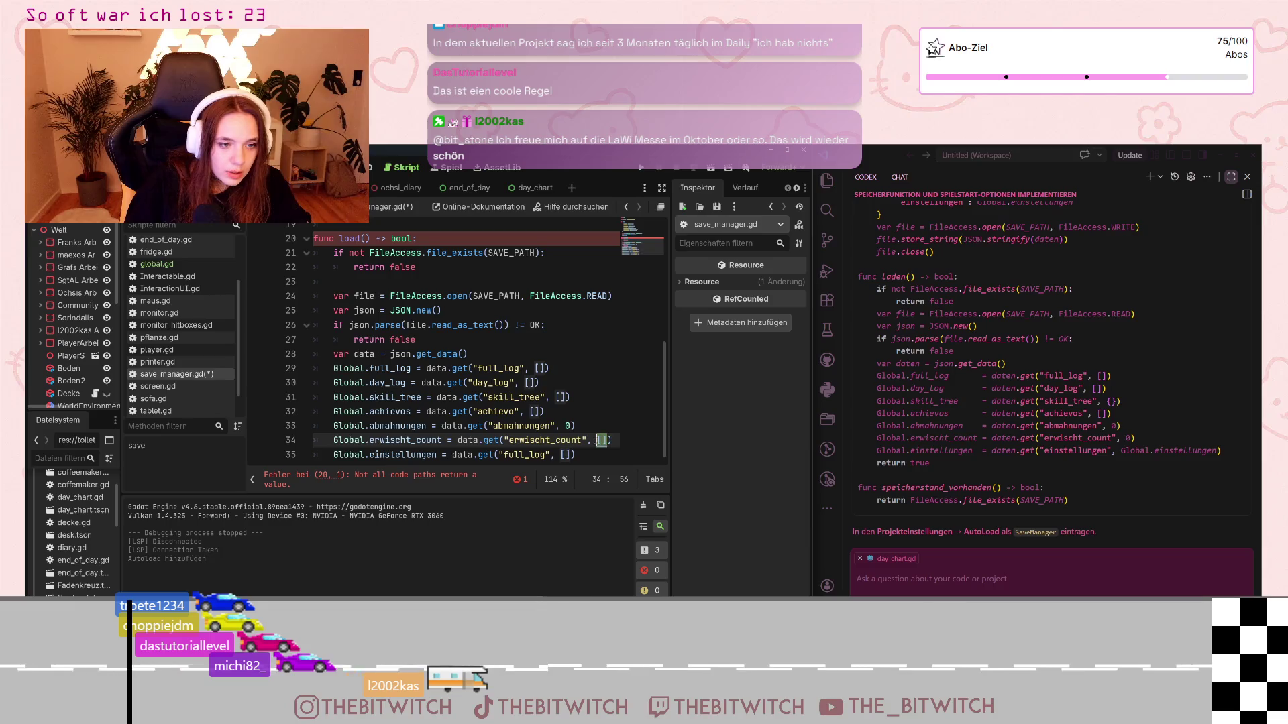
key("BackSpace")
type("0")
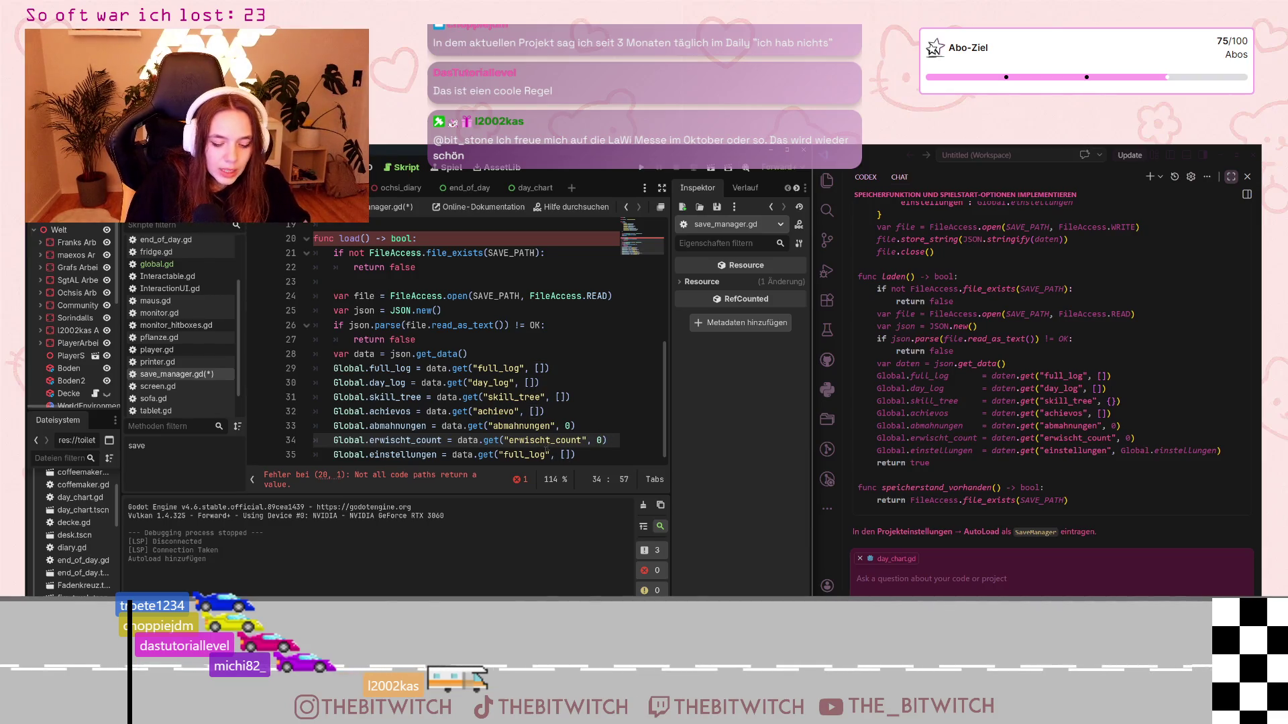
left_click(524, 444)
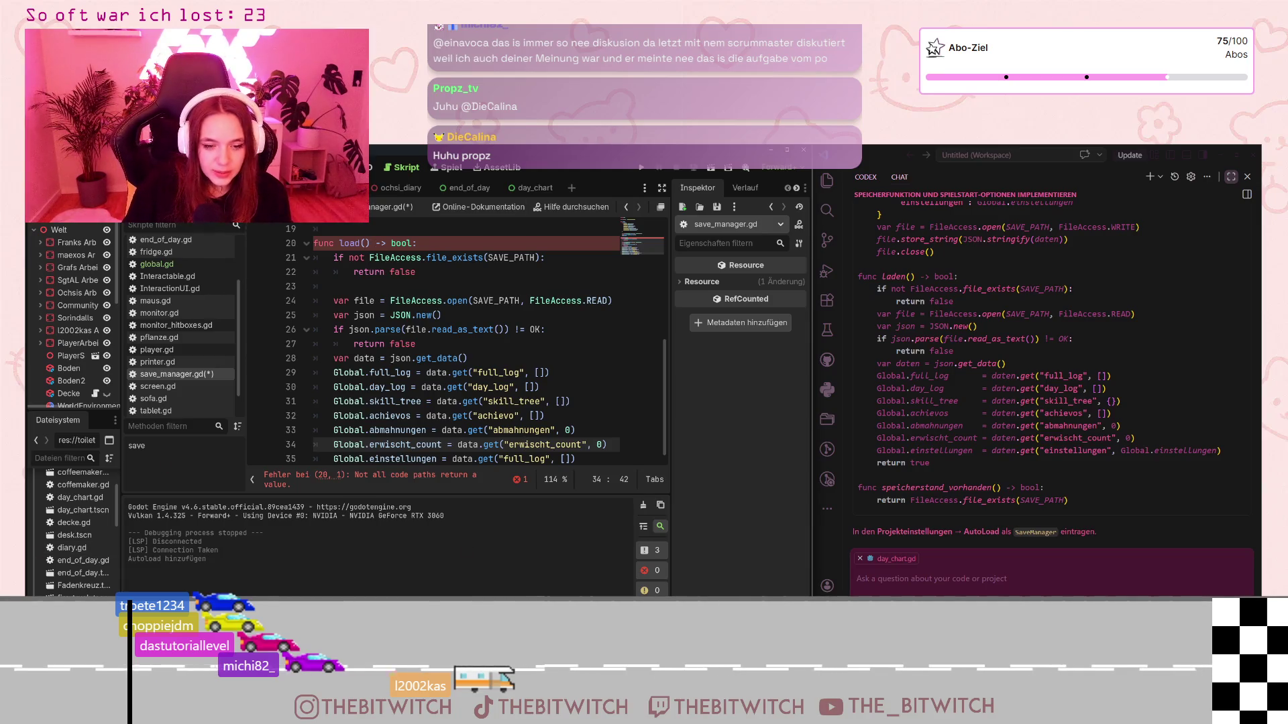
key("alt+Tab")
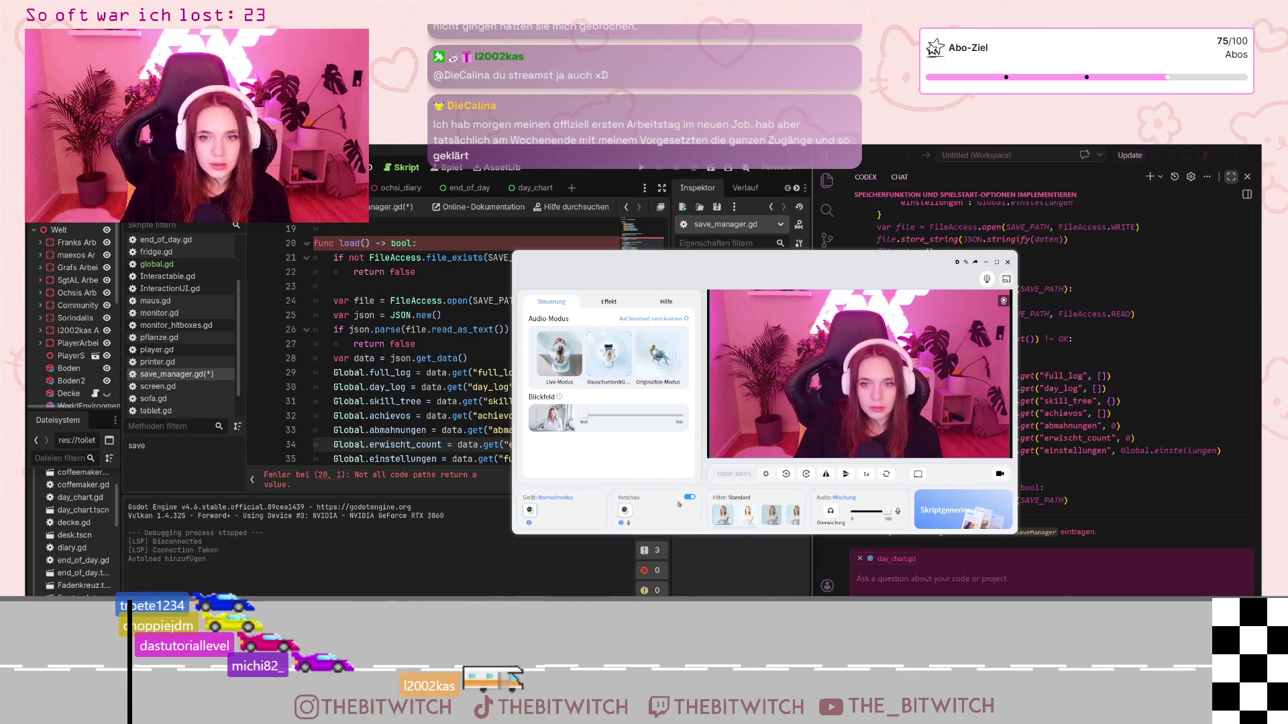
Step: Close the Insta360 Link Controller window and return to the einstellungen line 35
left_click(985, 262)
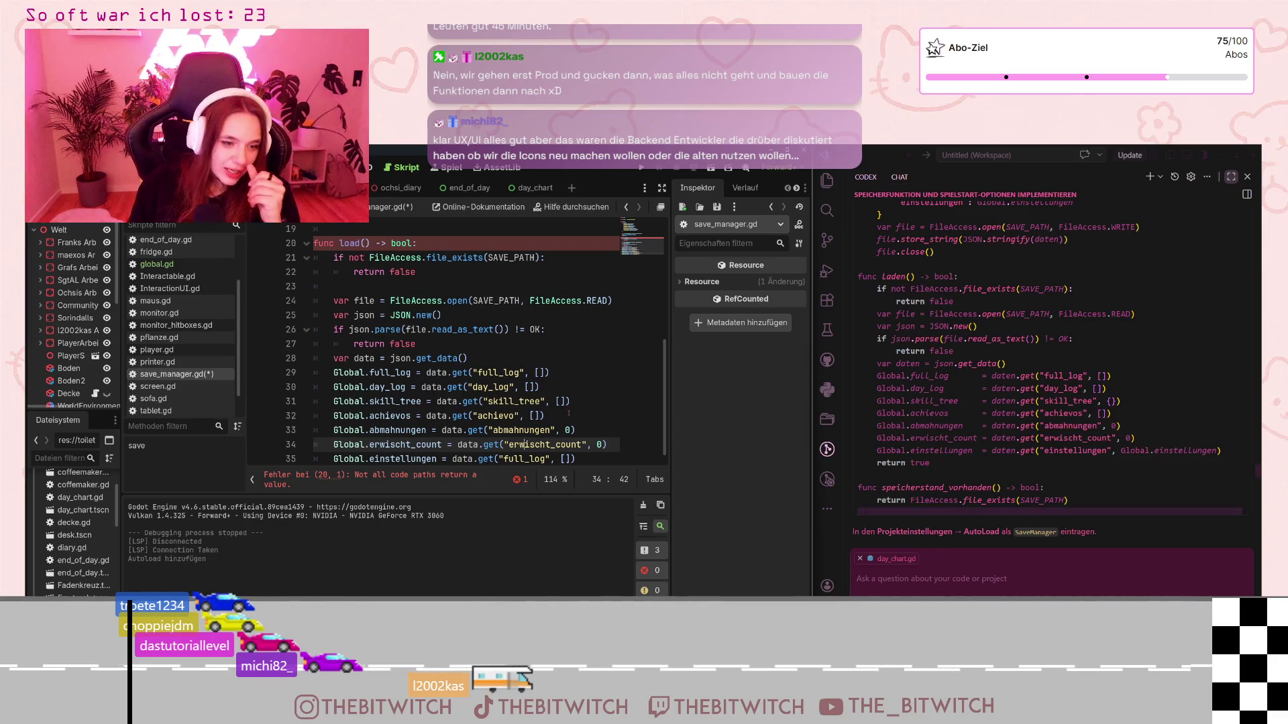
left_click(611, 462)
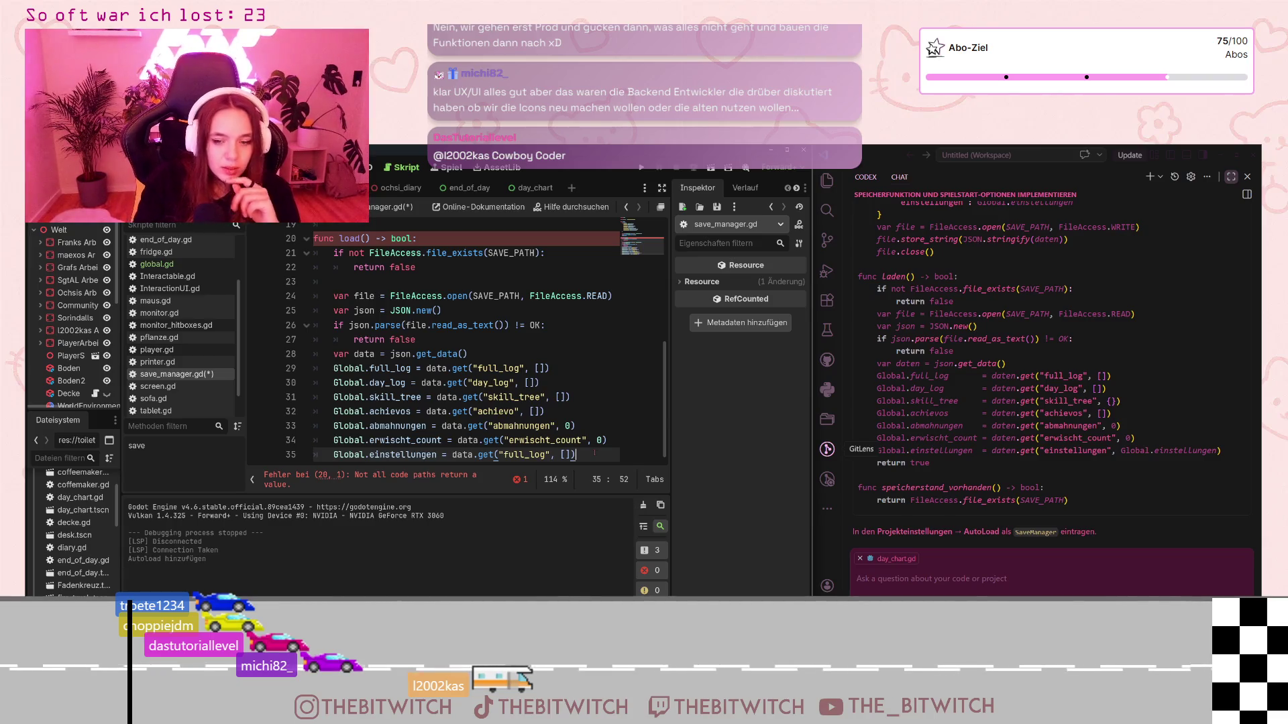
Step: On line 35, read the 'einstellungen' key instead of 'full_log', with Global.einstellungen as default
left_click_drag(504, 455, 546, 455)
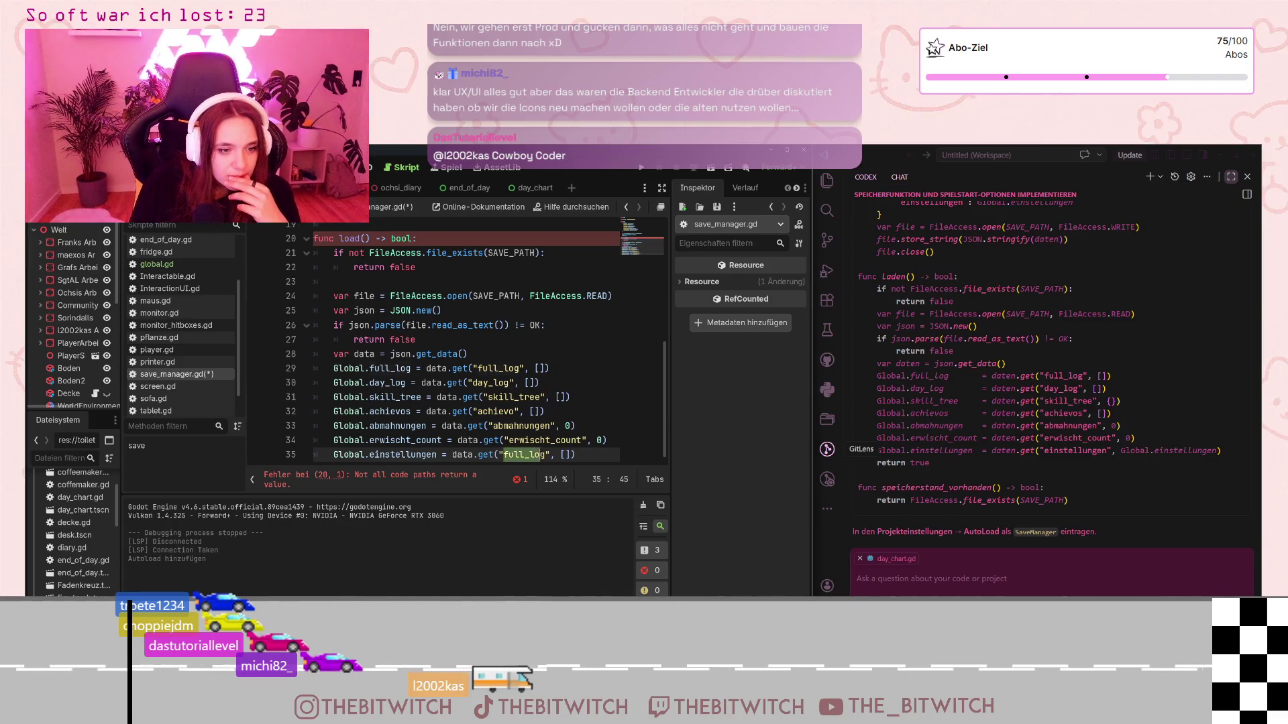
type("einstellung")
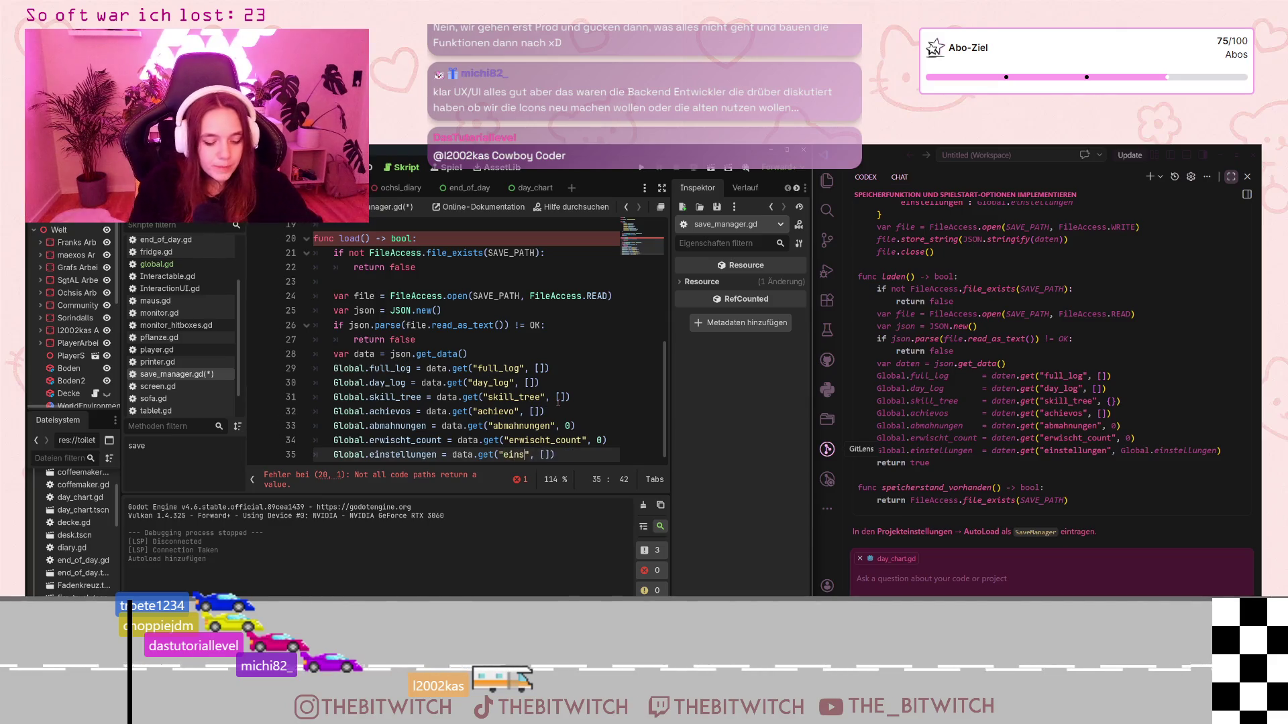
type("en")
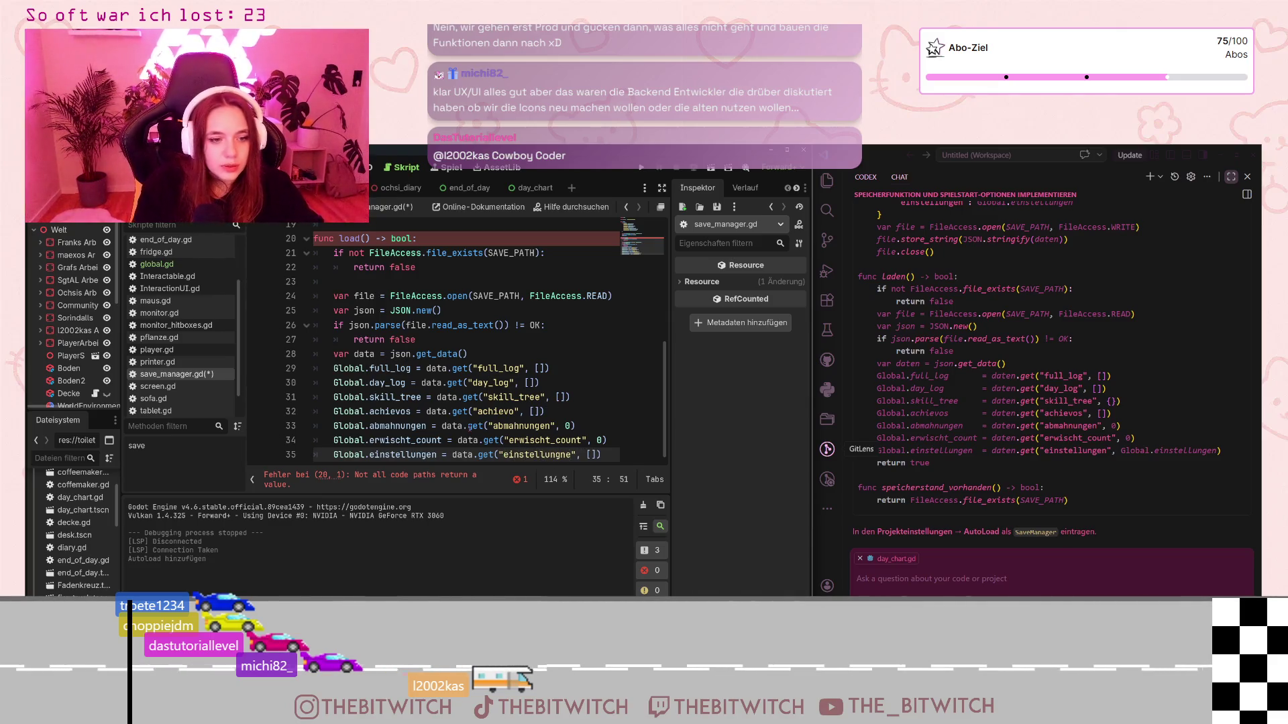
left_click(590, 454)
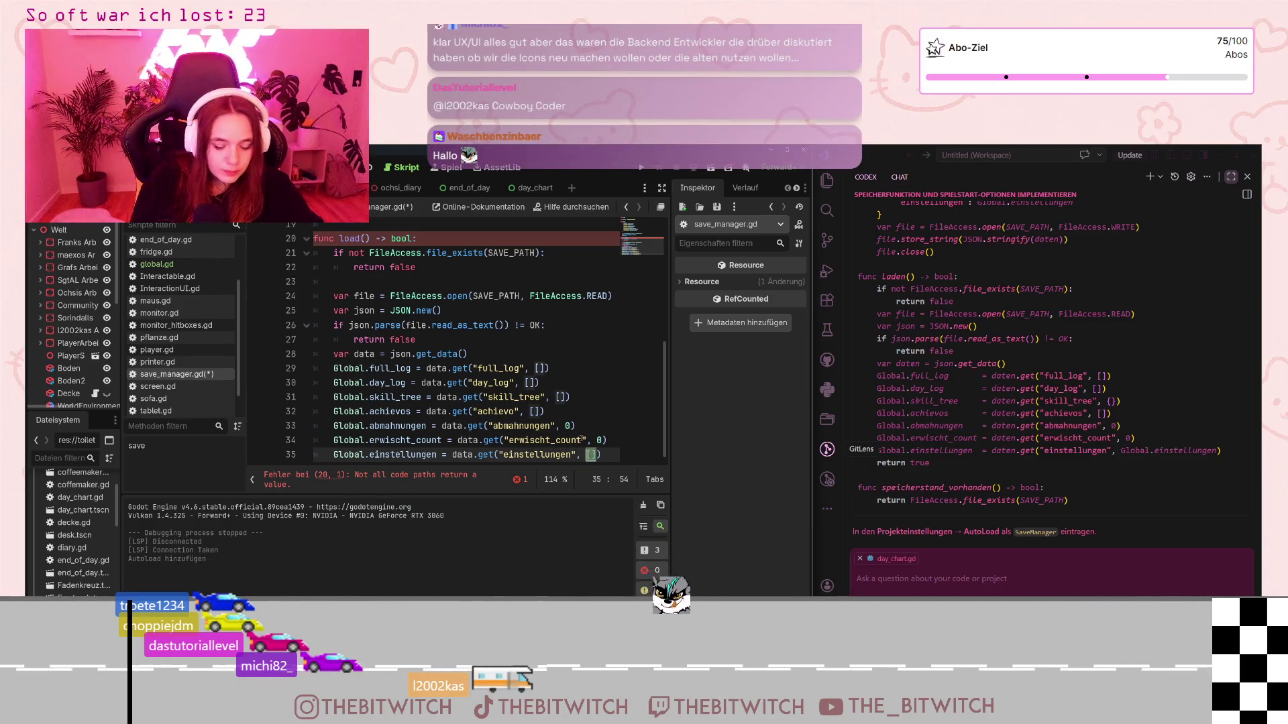
key("Delete")
key("Delete")
type("Global.einstellungen")
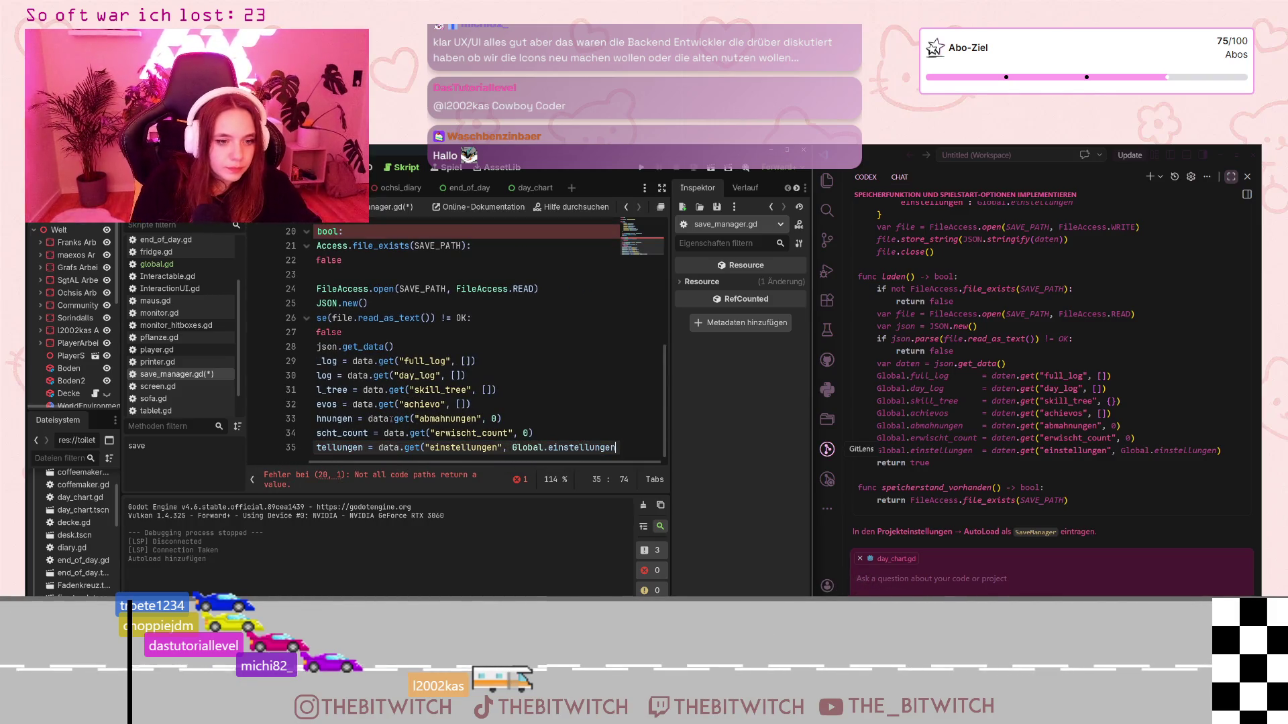
left_click_drag(591, 462, 400, 476)
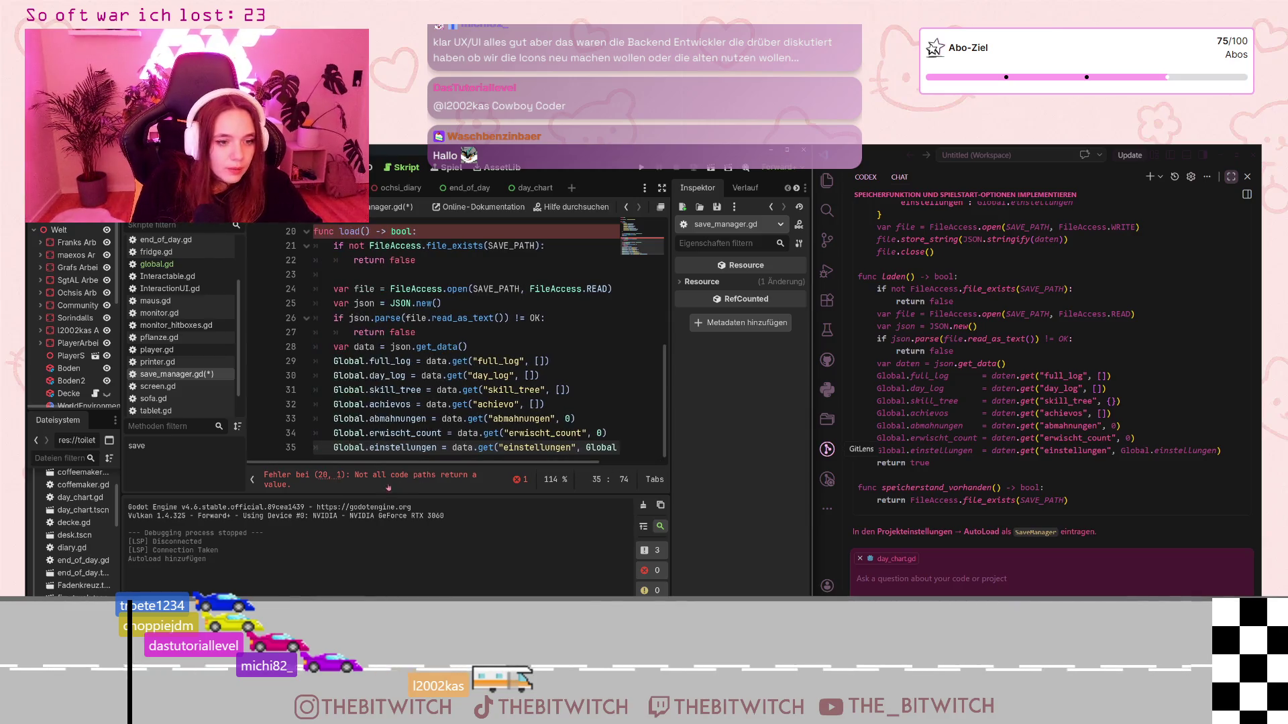
Step: Check the line the error points to, inspecting the return false on line 27
left_click(400, 476)
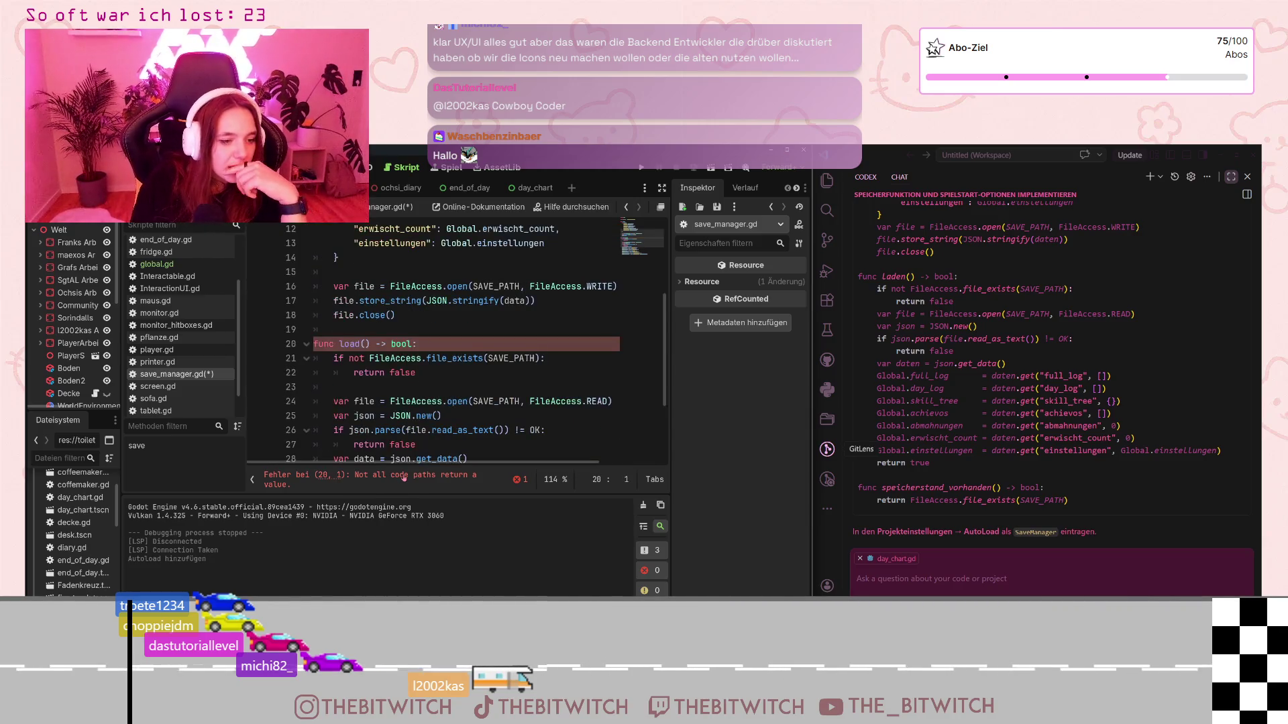
scroll(435, 384, "down", 2)
left_click(436, 354)
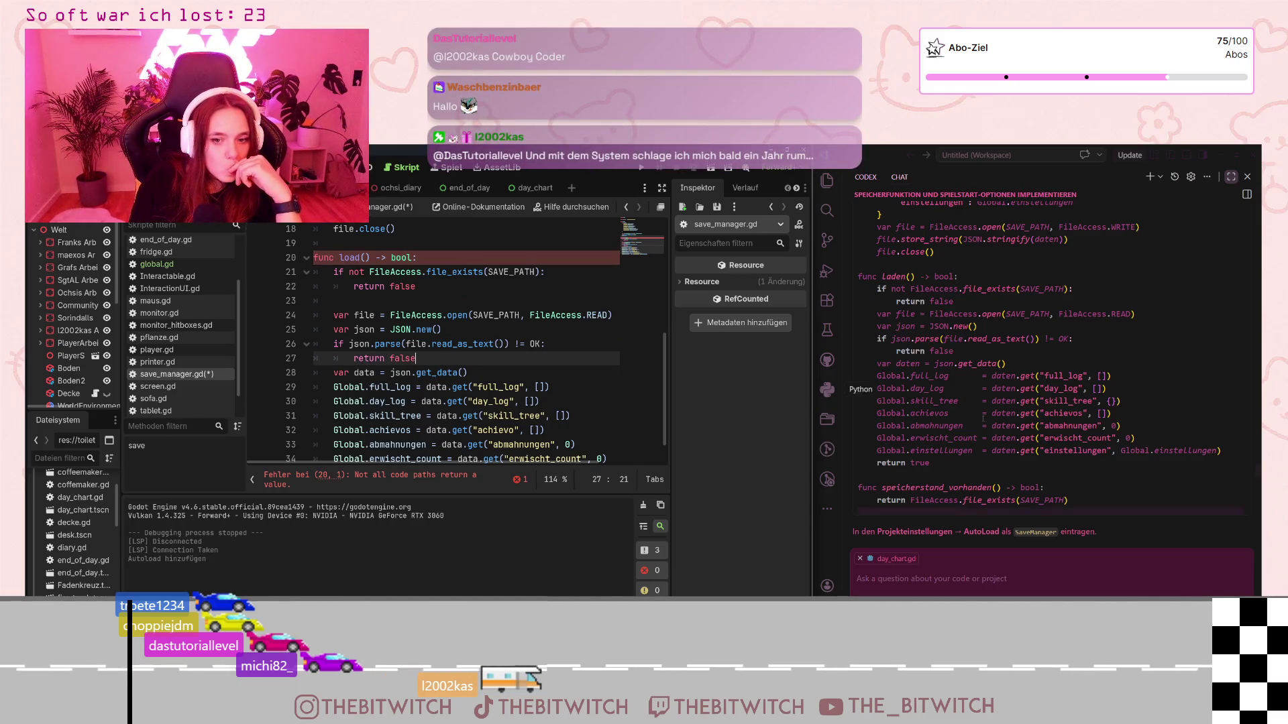
scroll(593, 408, "down", 2)
left_click(611, 447)
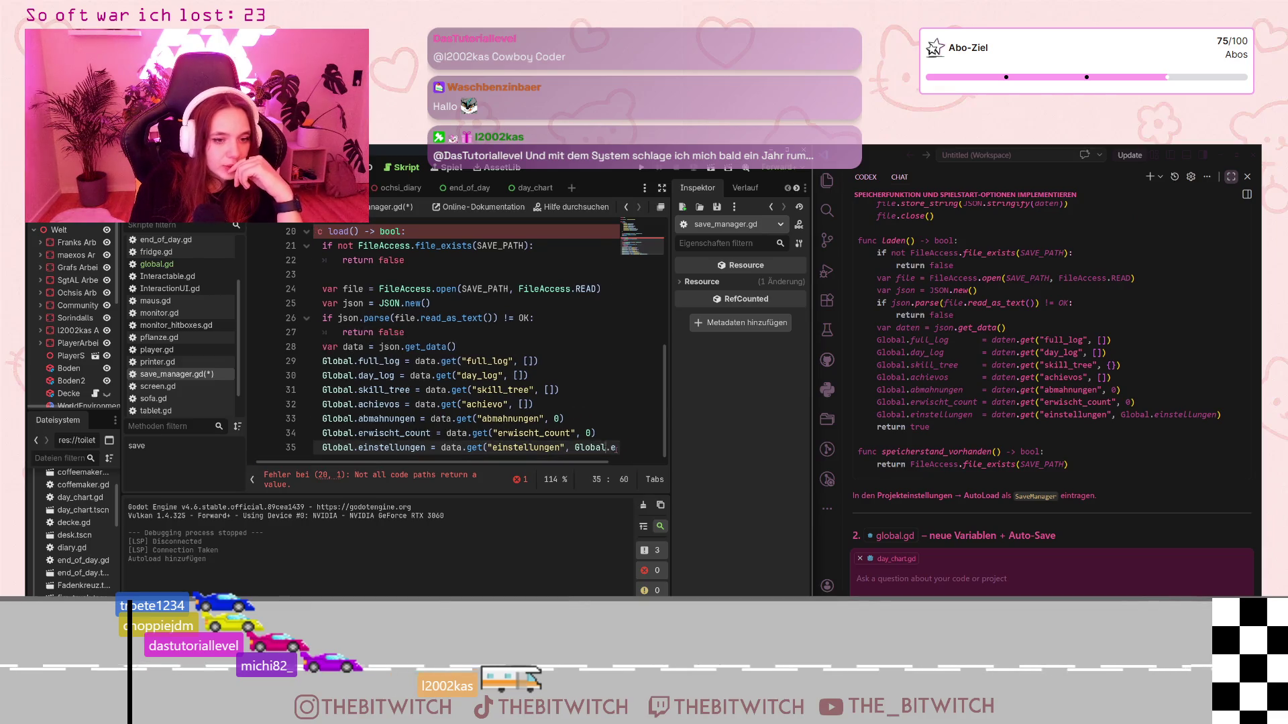
Step: Complete the Global.einstellungen fallback and end load() with return true
left_click(630, 449)
type("stellungen")
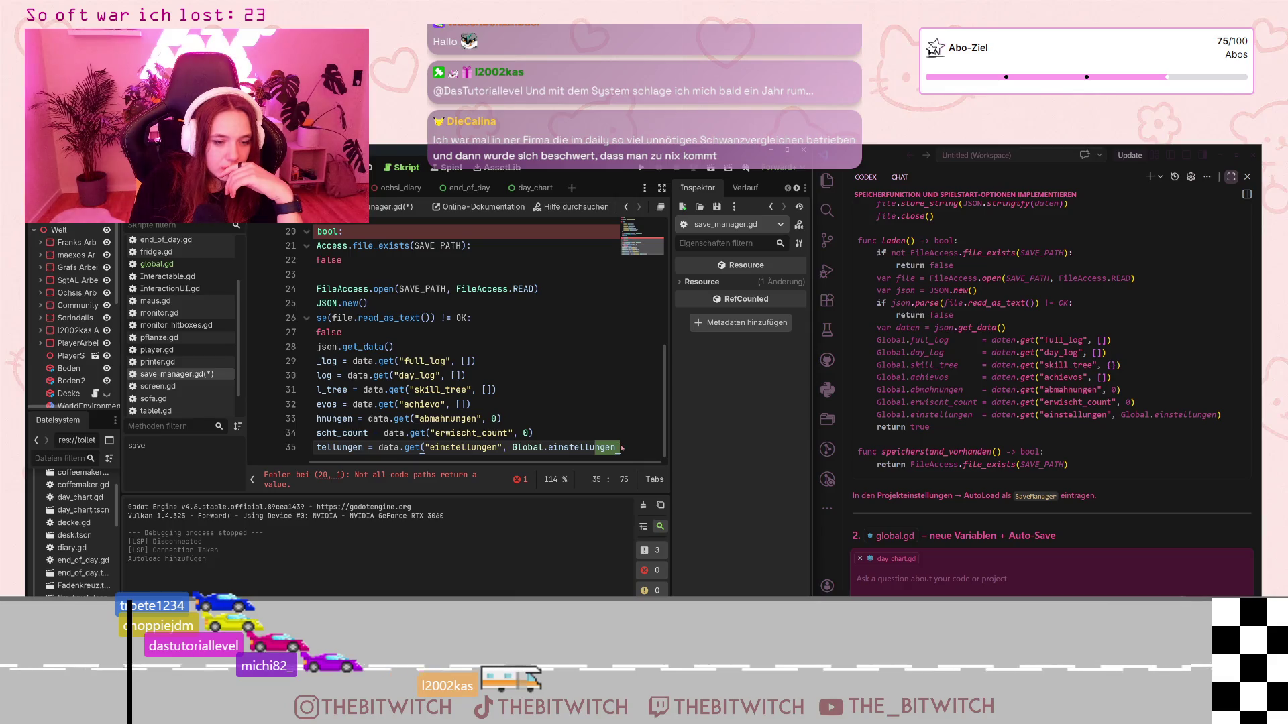
key("BackSpace")
key("BackSpace")
left_click_drag(672, 429, 692, 430)
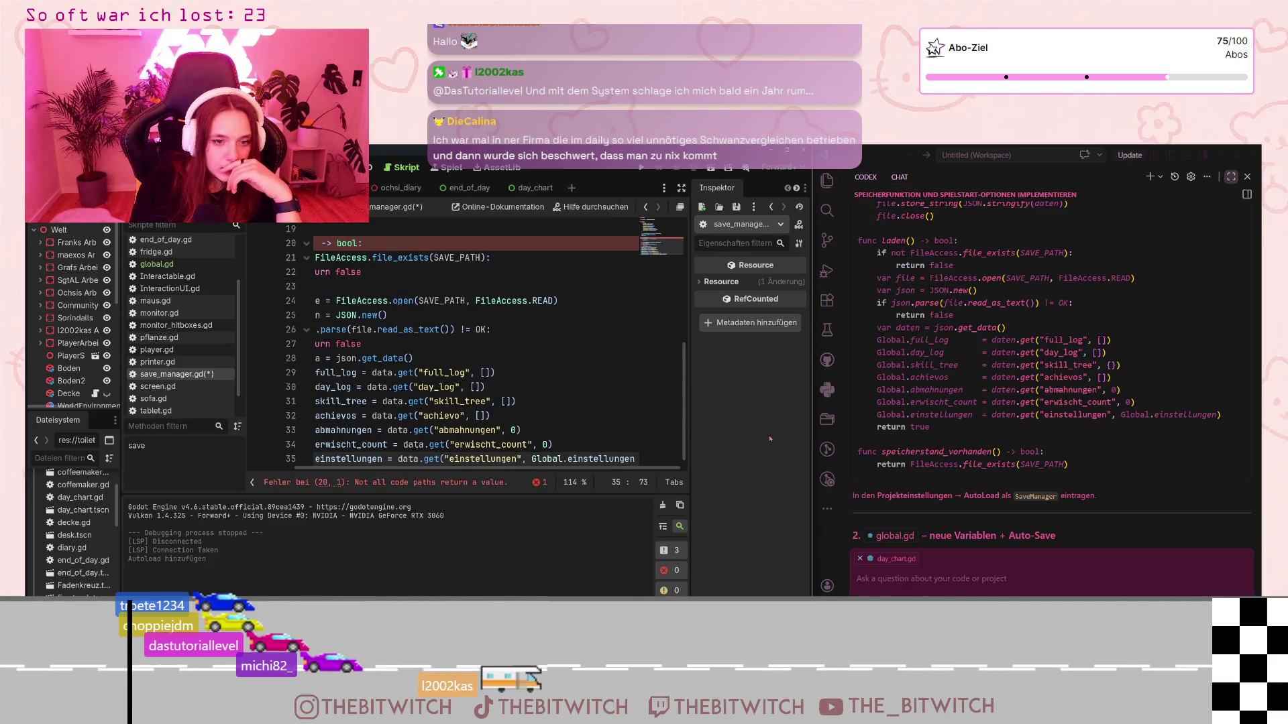
left_click_drag(812, 432, 907, 433)
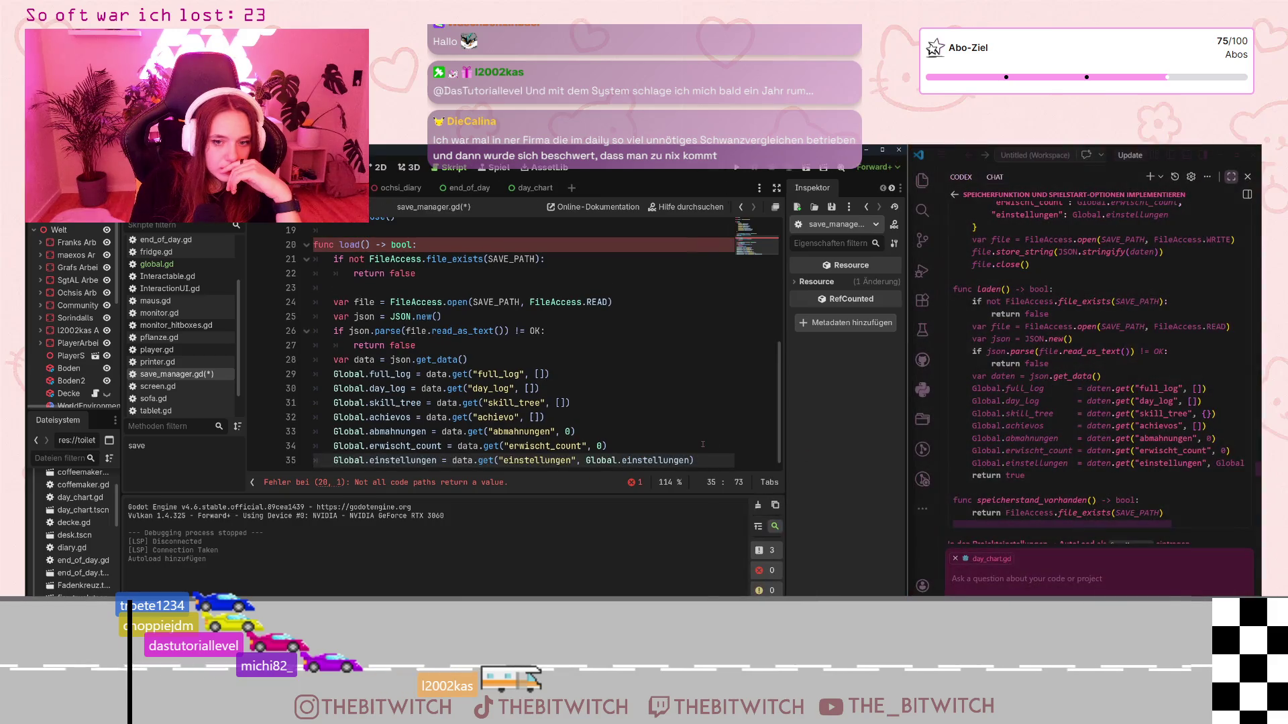
key("Return")
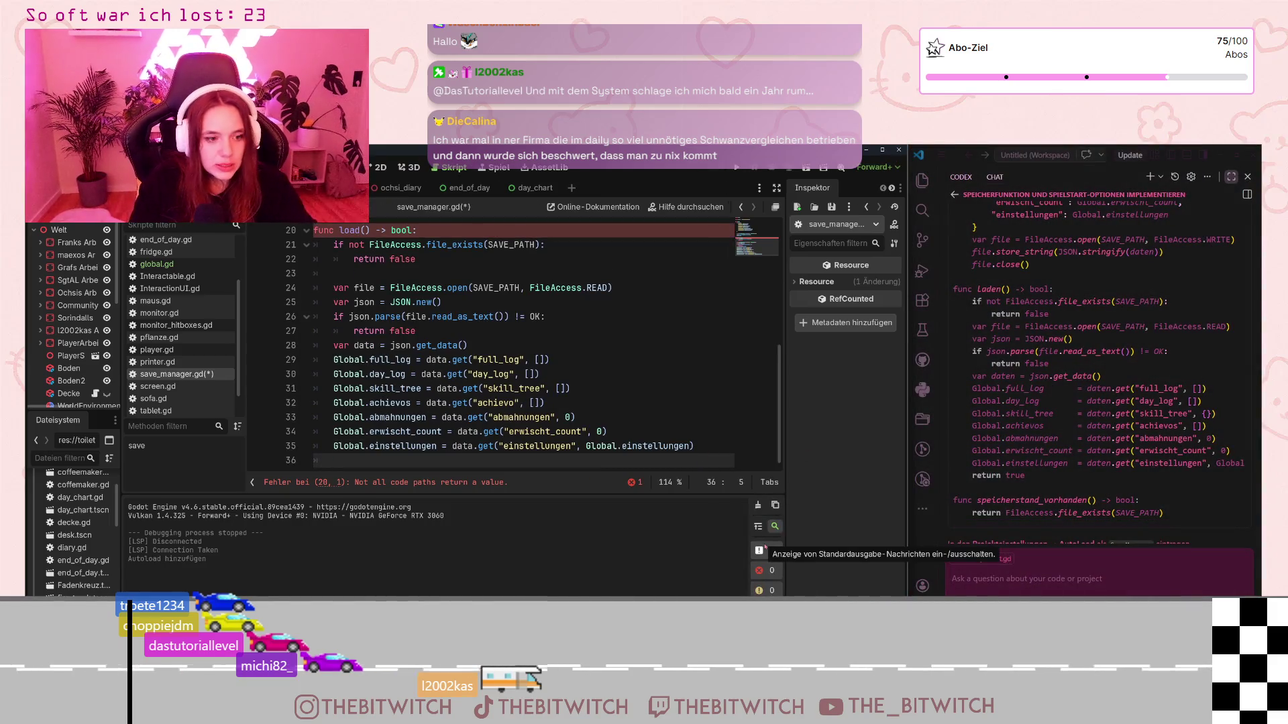
type("return")
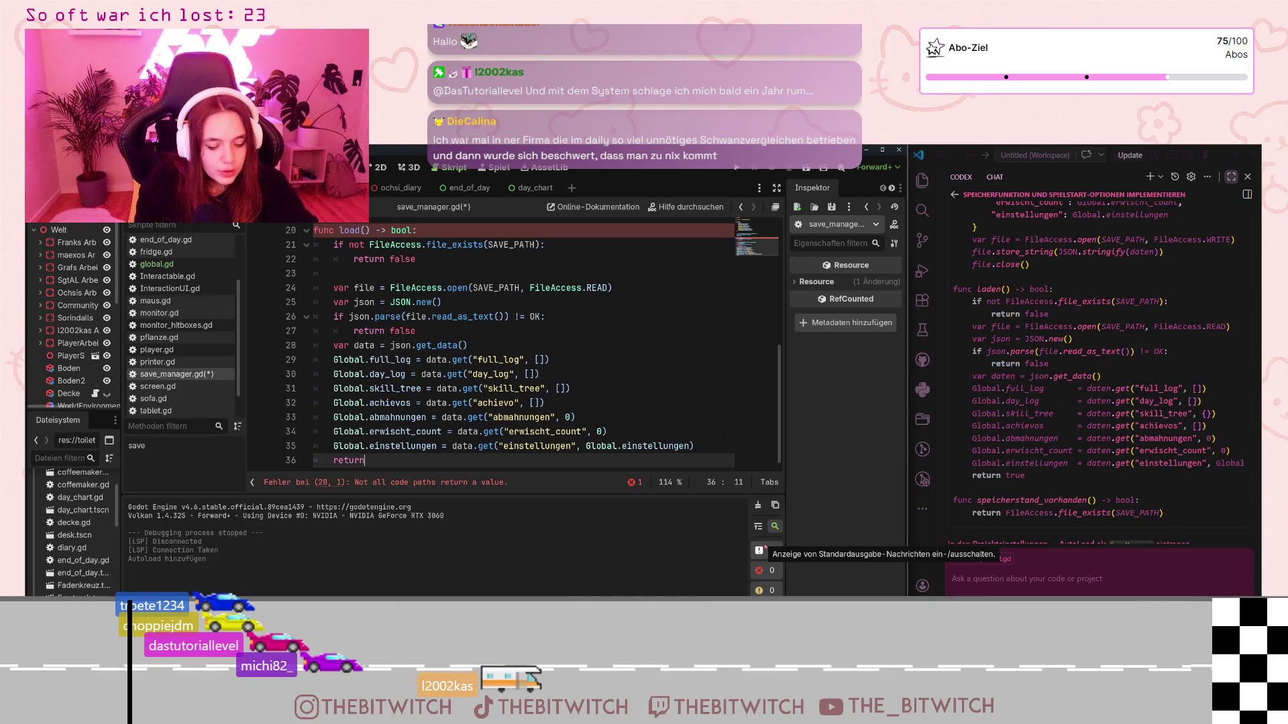
type(" true")
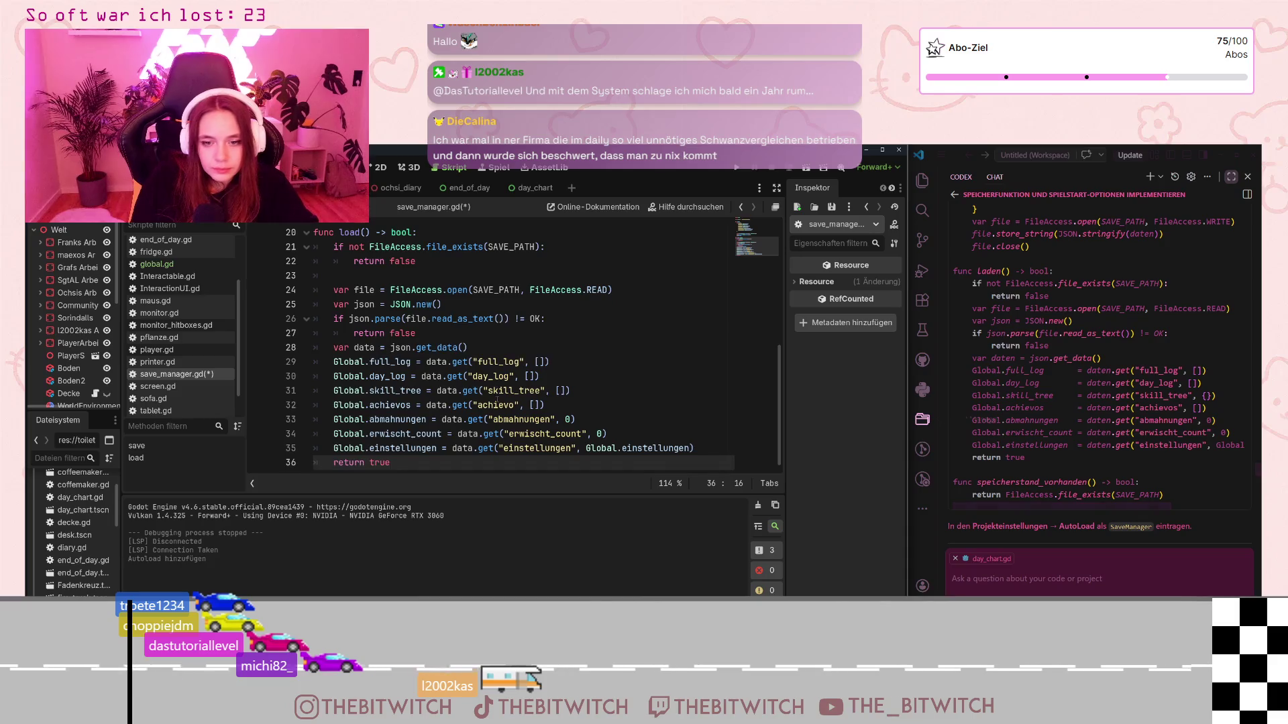
key("Return")
key("Return")
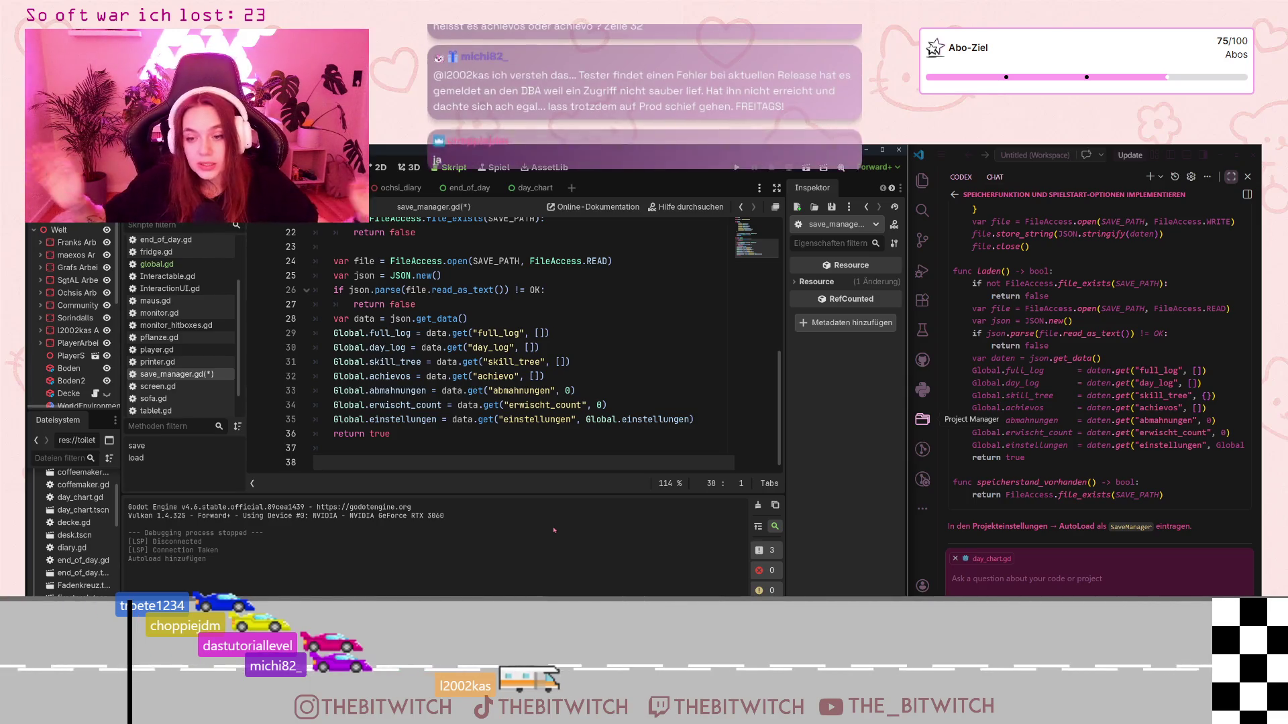
Step: Fix the achievo key on line 32 and declare func speicherstand_vorhanden() -> bool: below load()
left_click(513, 376)
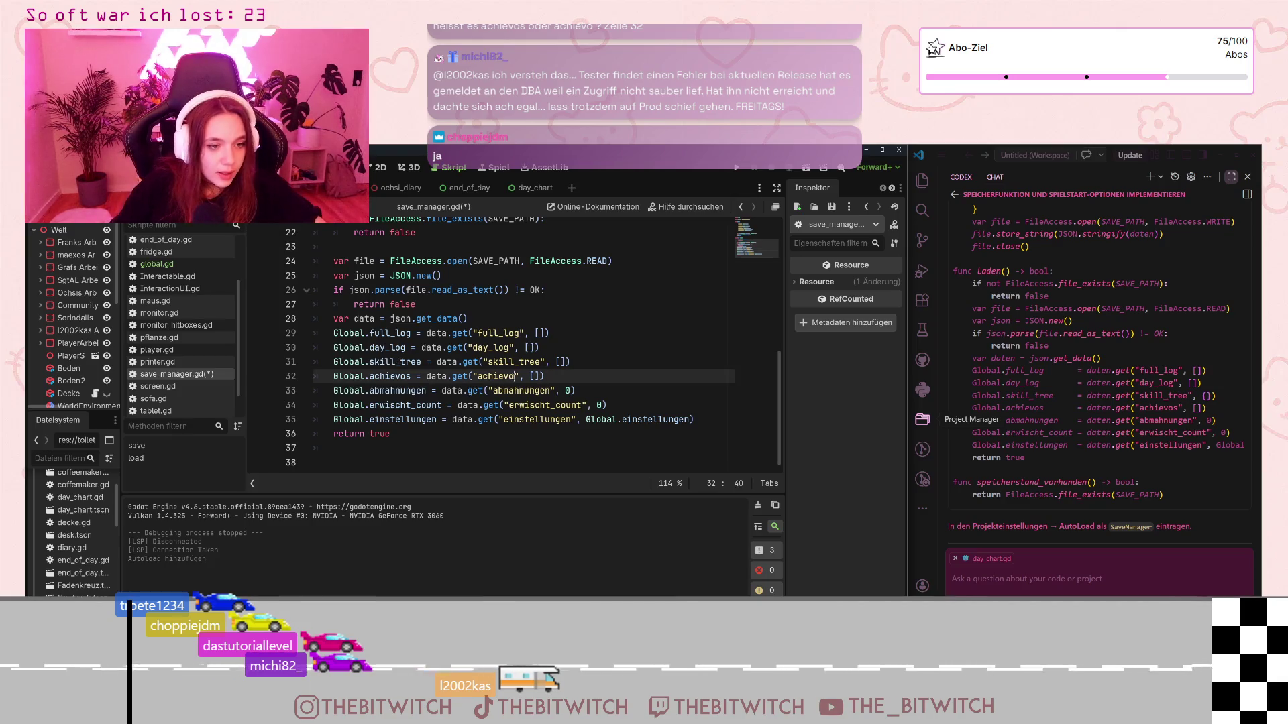
type("s")
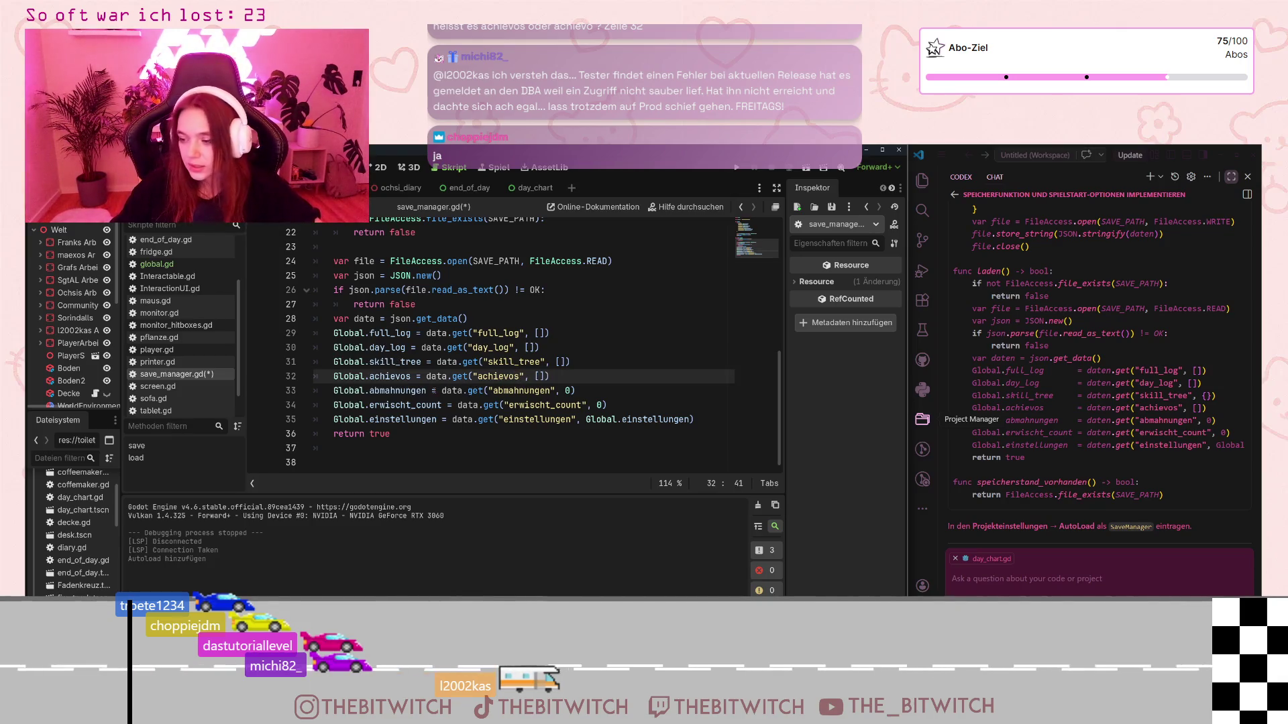
left_click(379, 463)
type("func ")
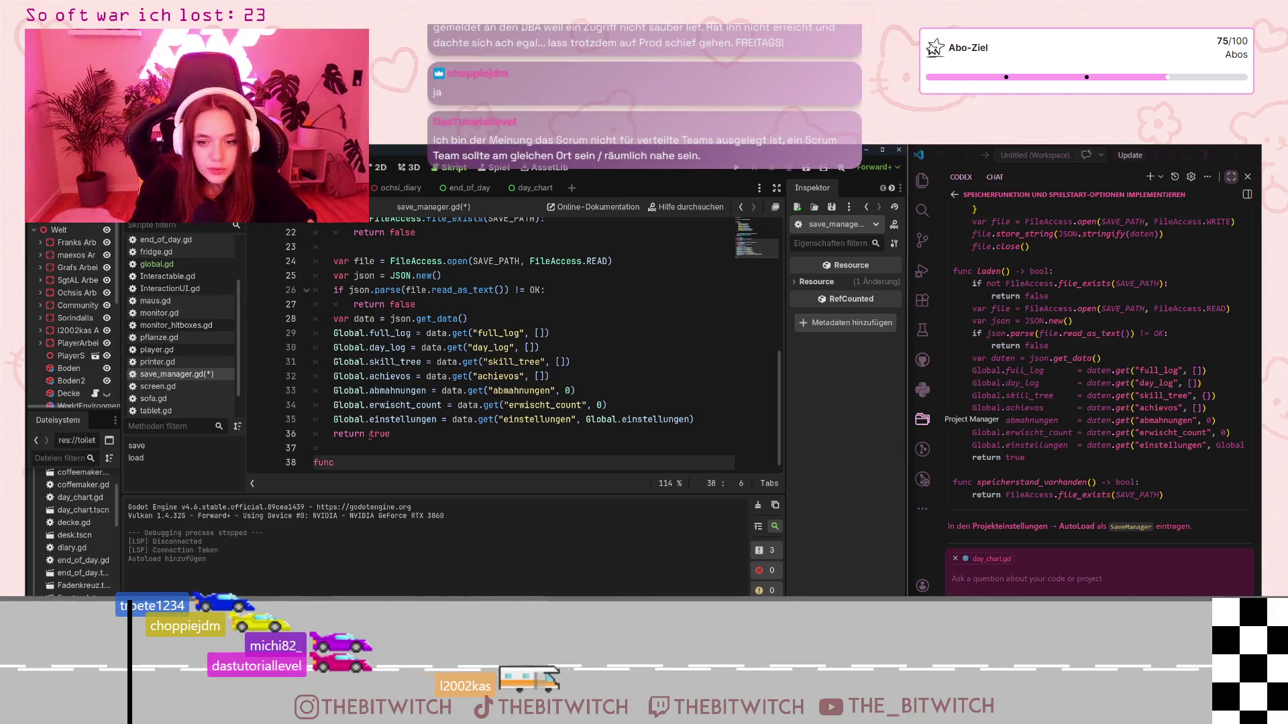
type("speicherstand")
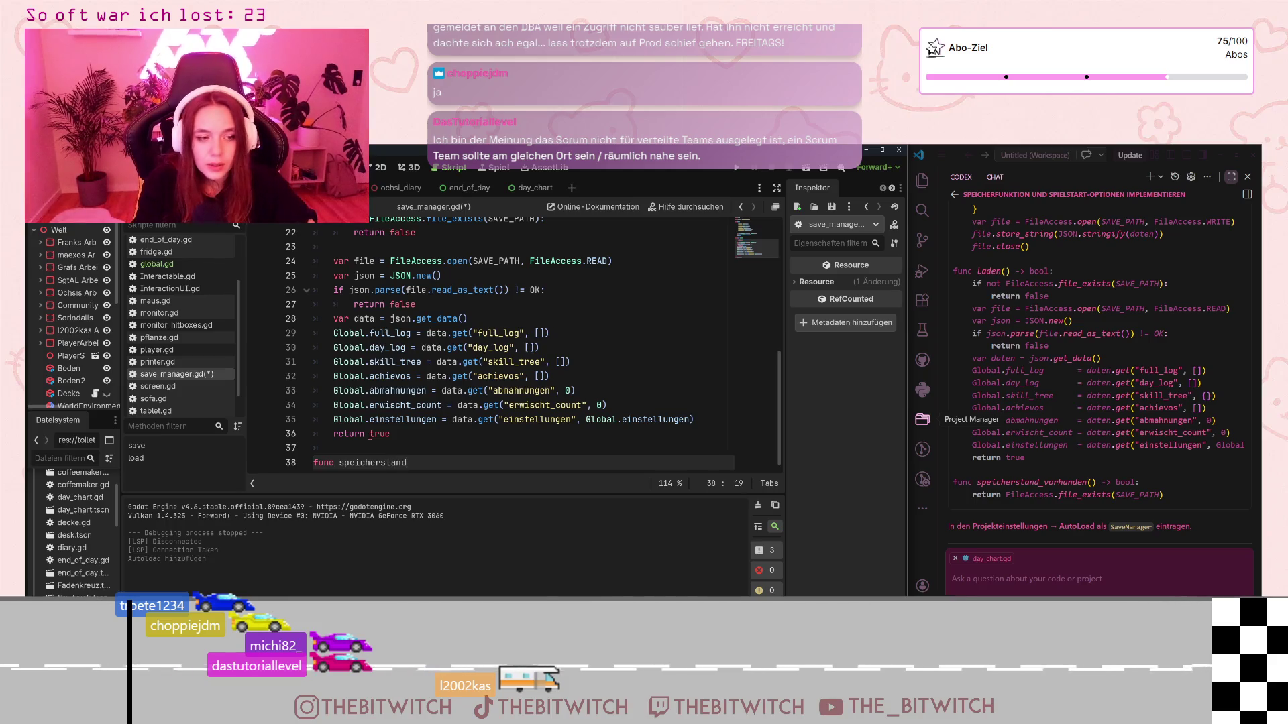
type("_vorhand")
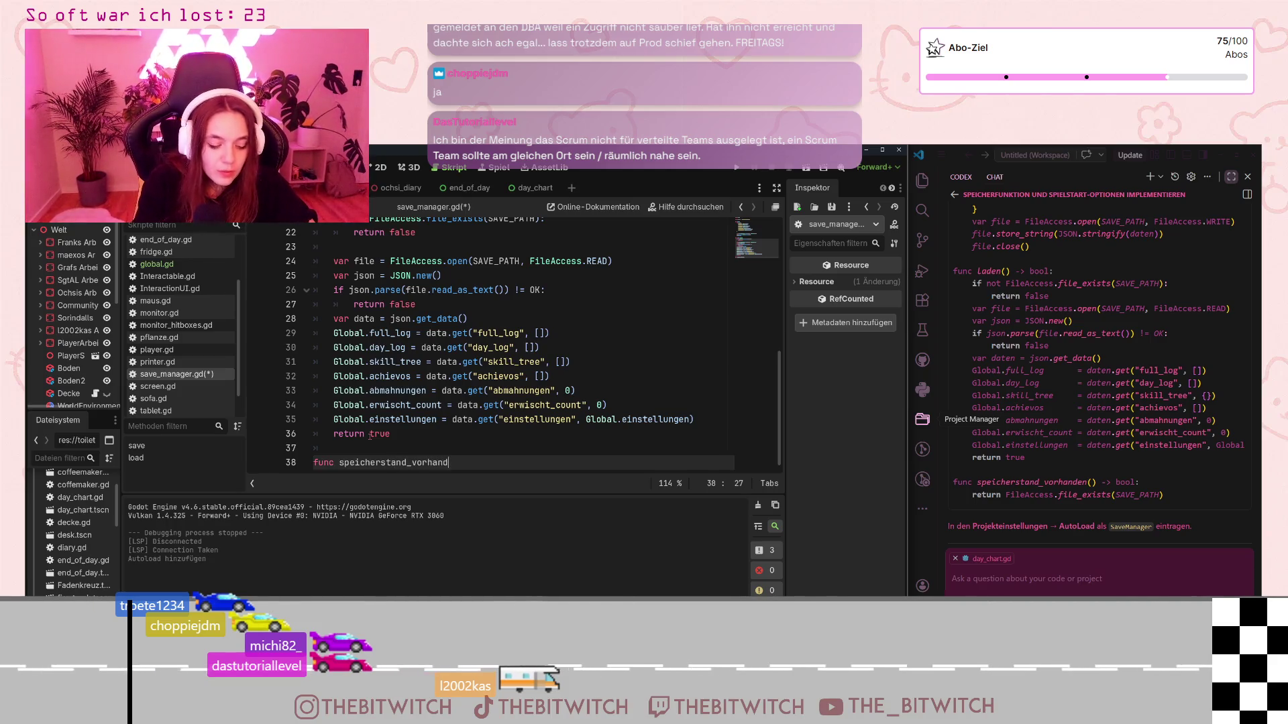
type("en()")
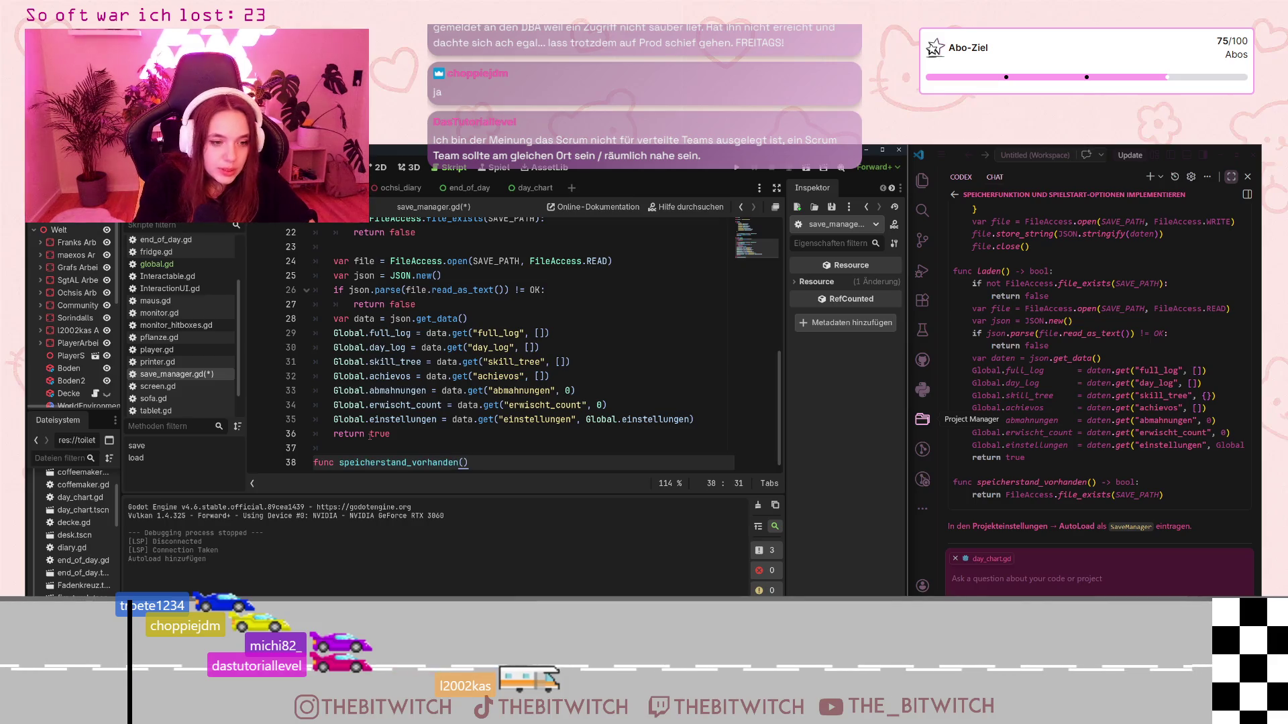
type(" -> bo")
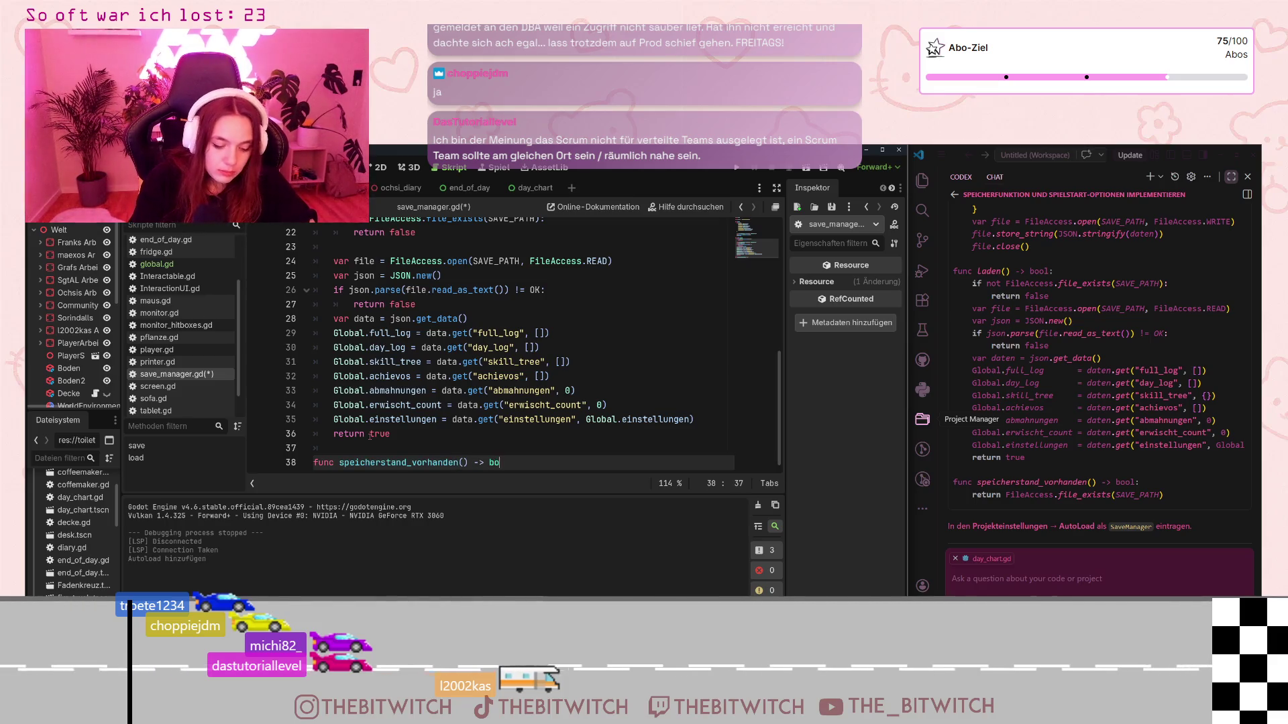
type("ol:")
key("Return")
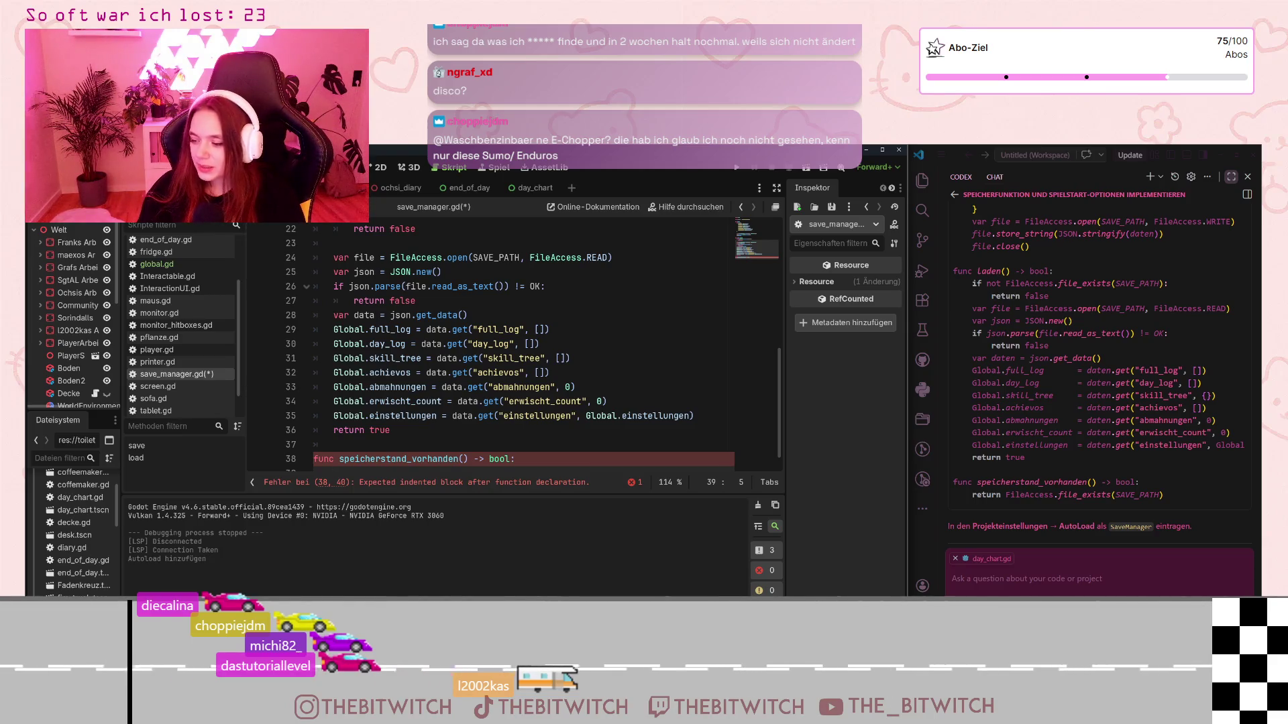
scroll(373, 310, "down", 1)
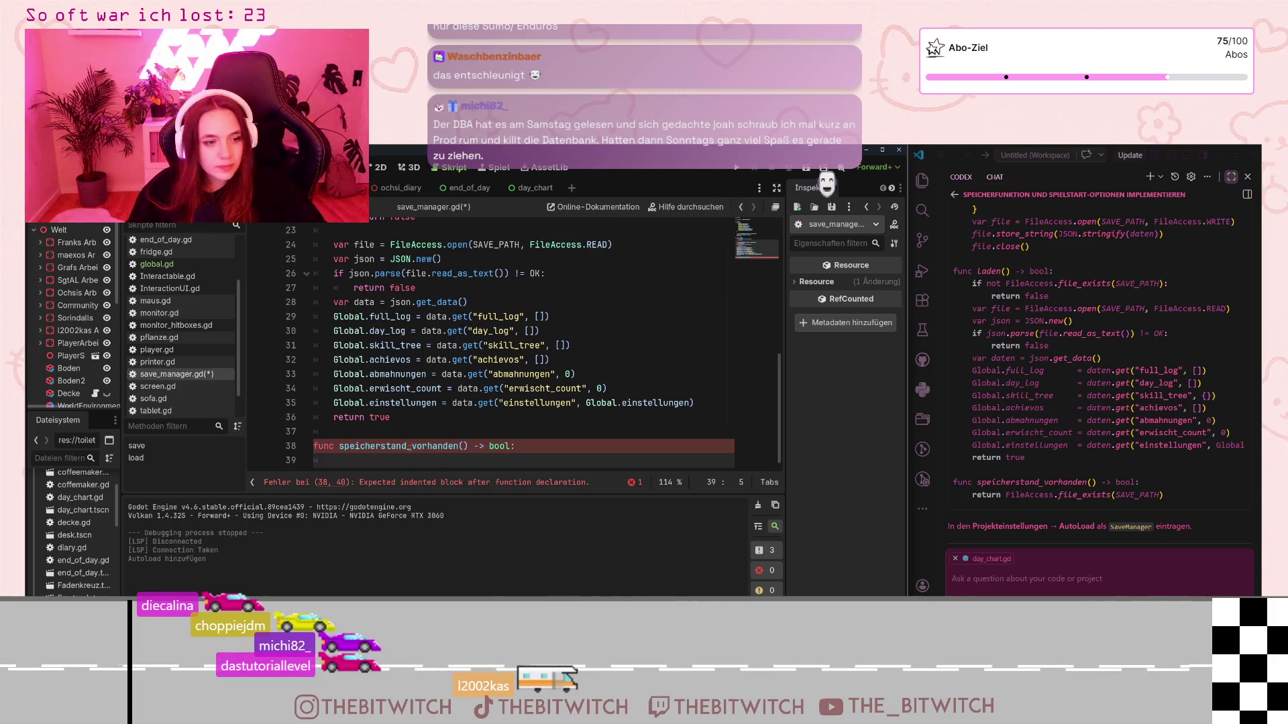
left_click(397, 447)
left_click_drag(407, 447, 340, 447)
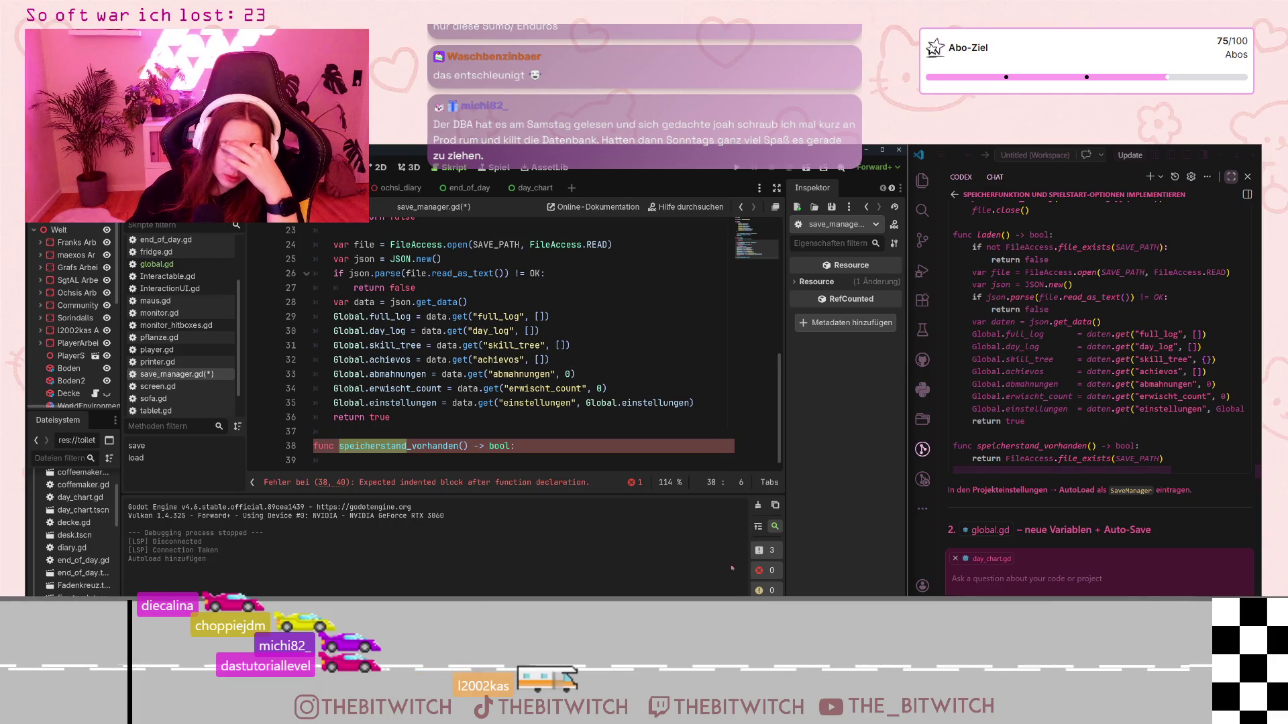
left_click(390, 464)
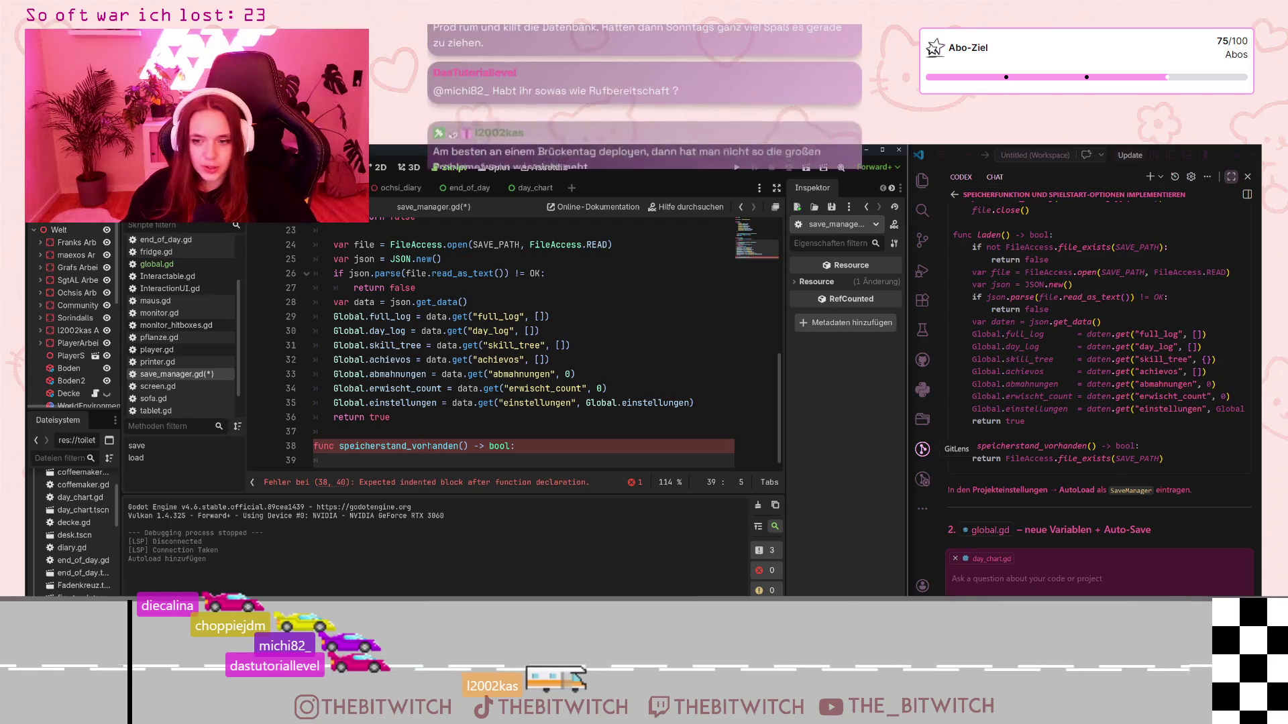
Step: Write the function body return FileAccess.file_exists(SAVE_PATH) using autocomplete
type("re")
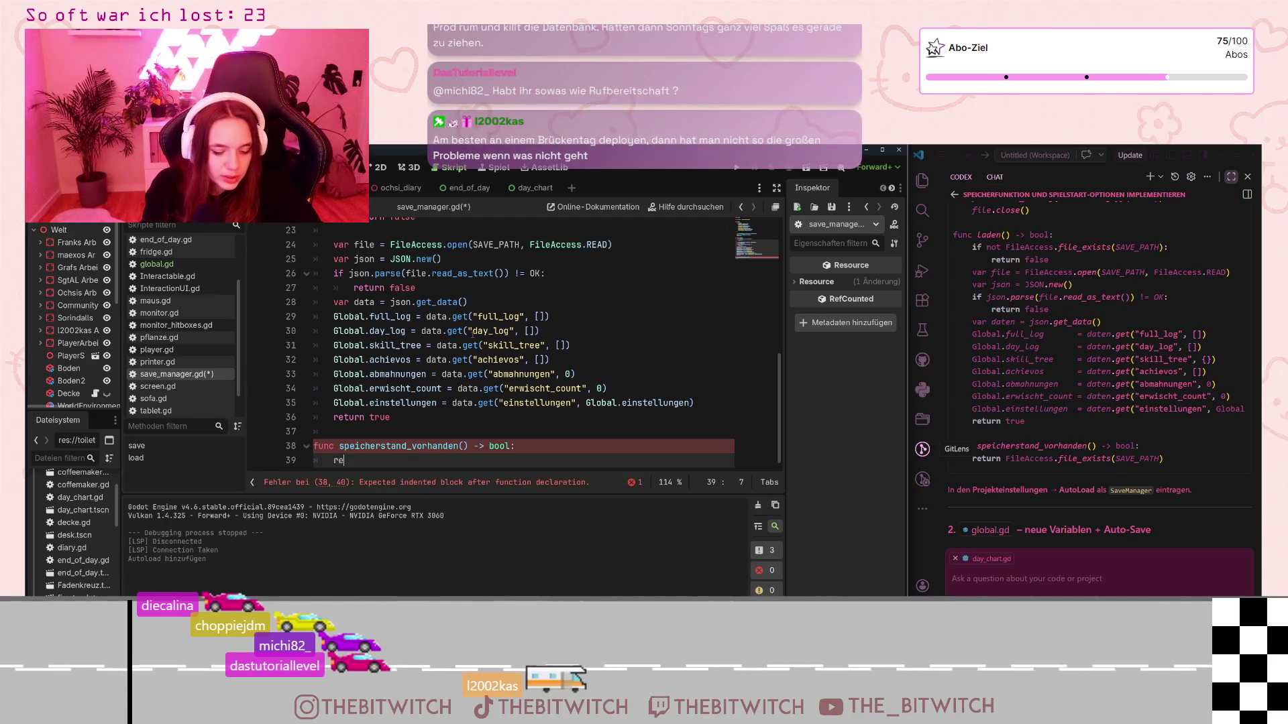
type("turn Fi")
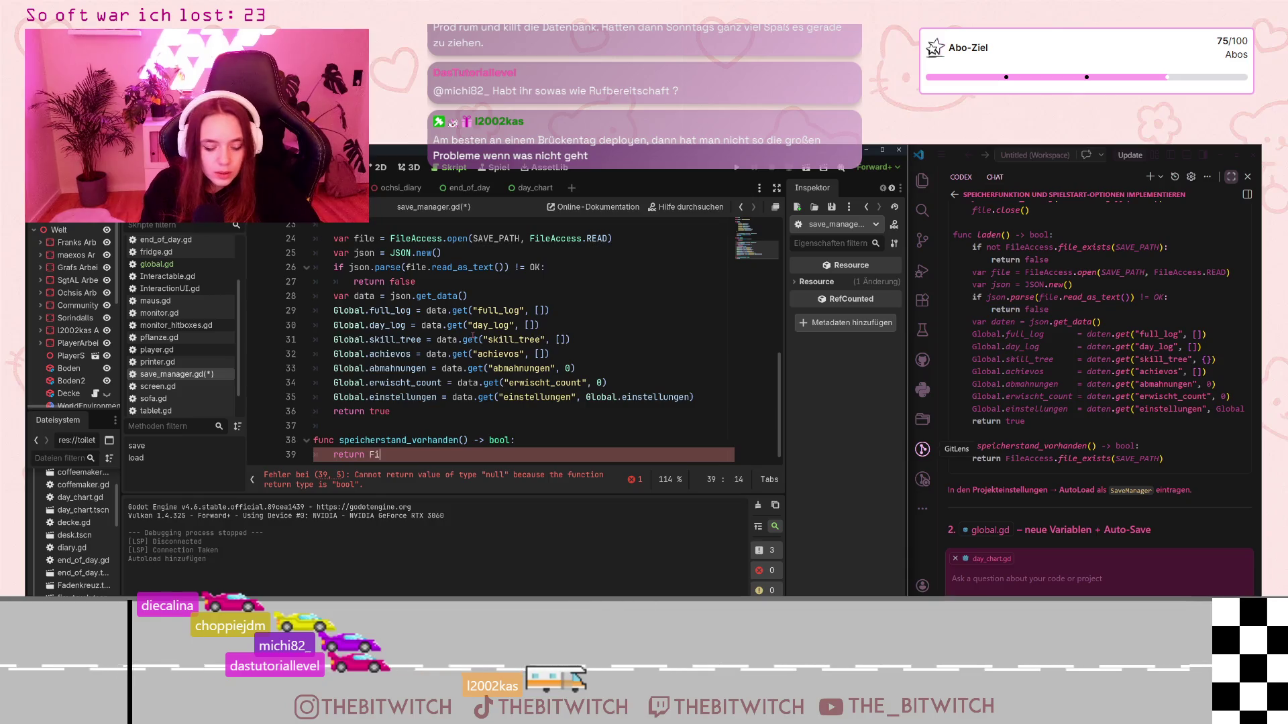
type("leAc")
key("Return")
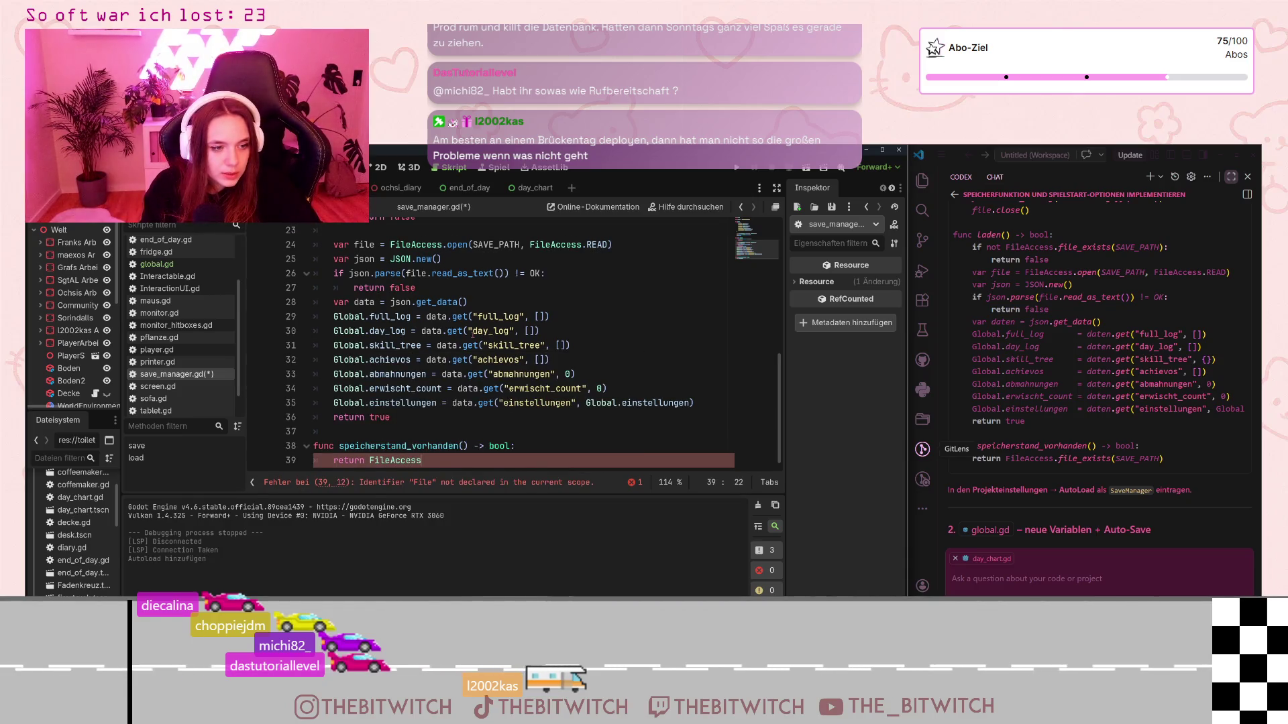
type(".file")
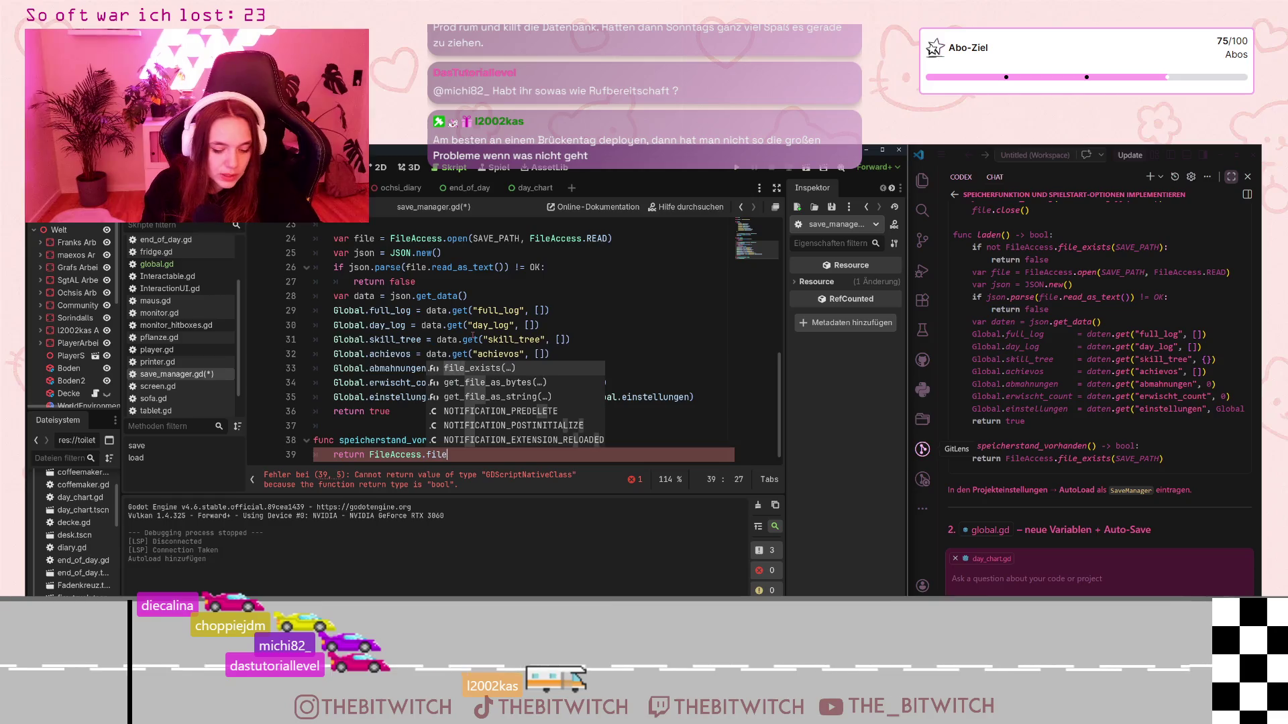
type("_exists")
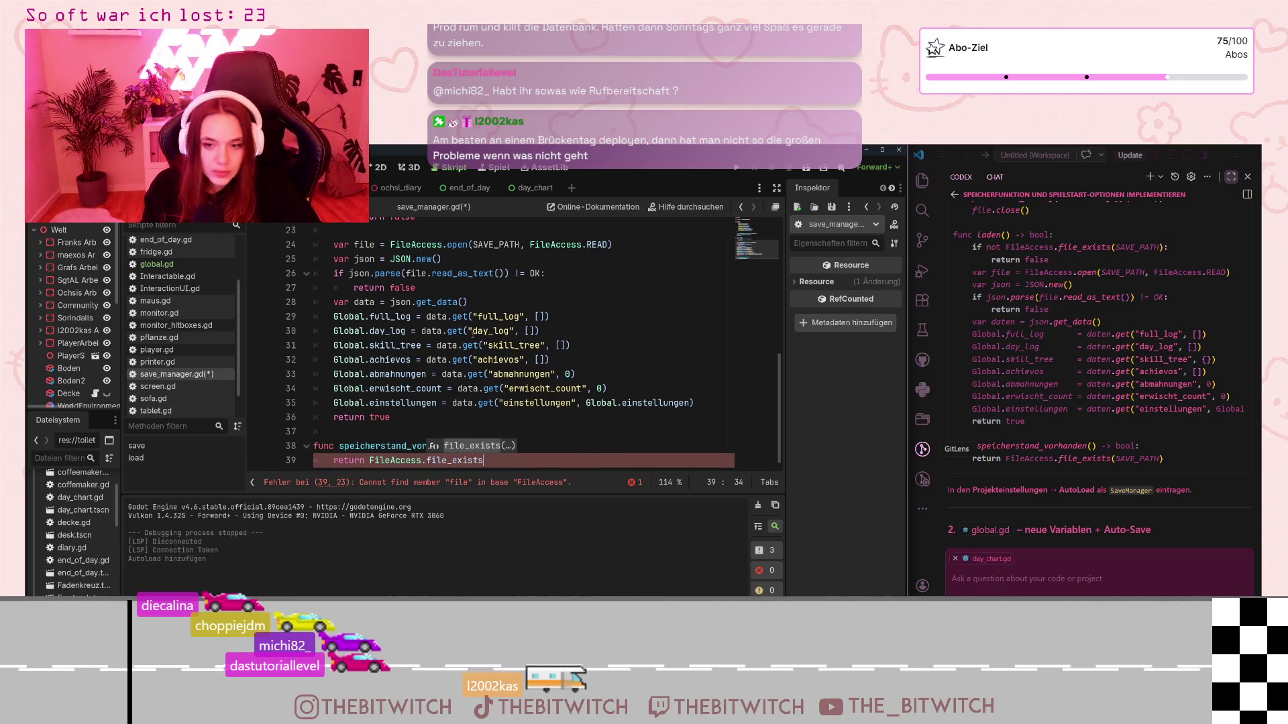
key("Return")
type("Sa")
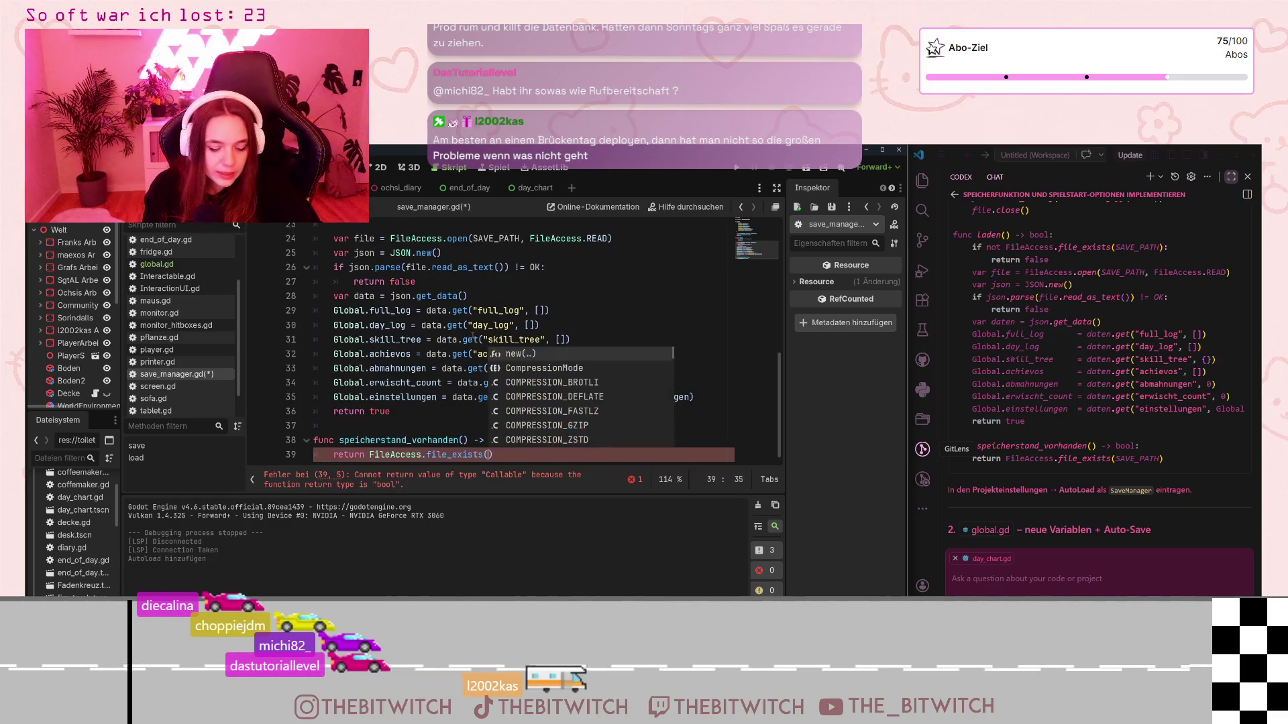
key("BackSpace")
type("AVE_PAT")
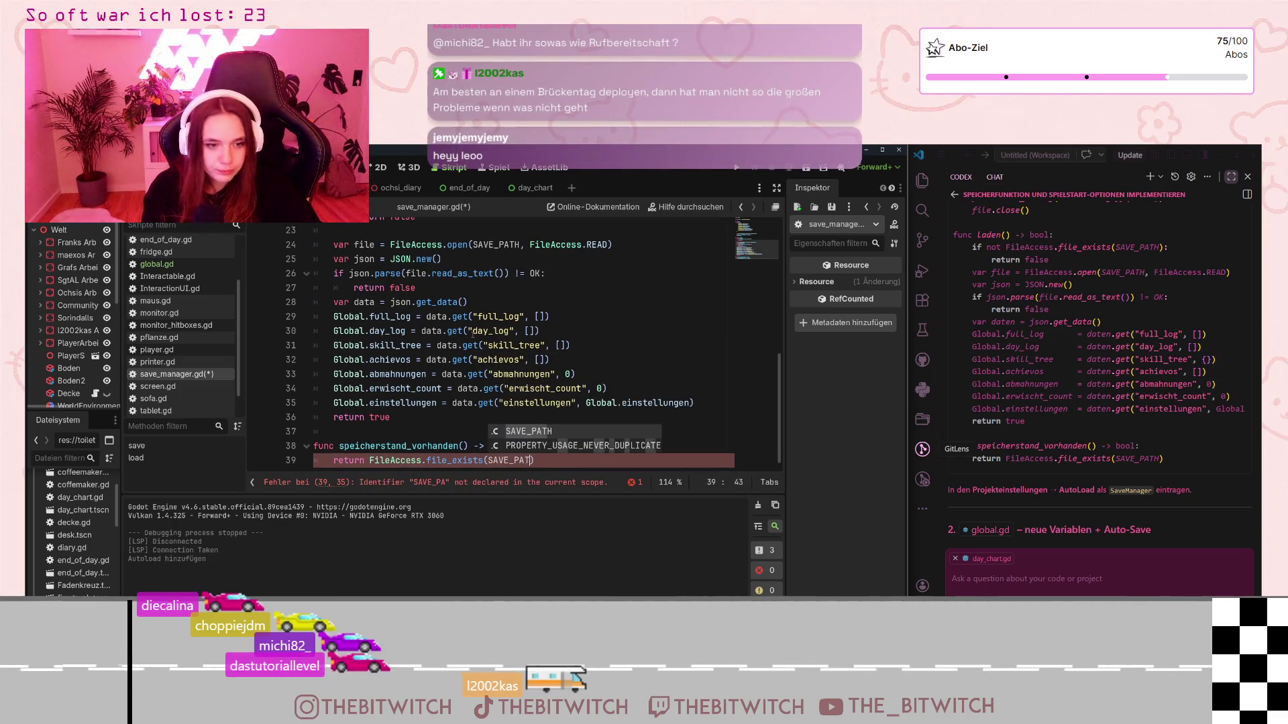
key("Return")
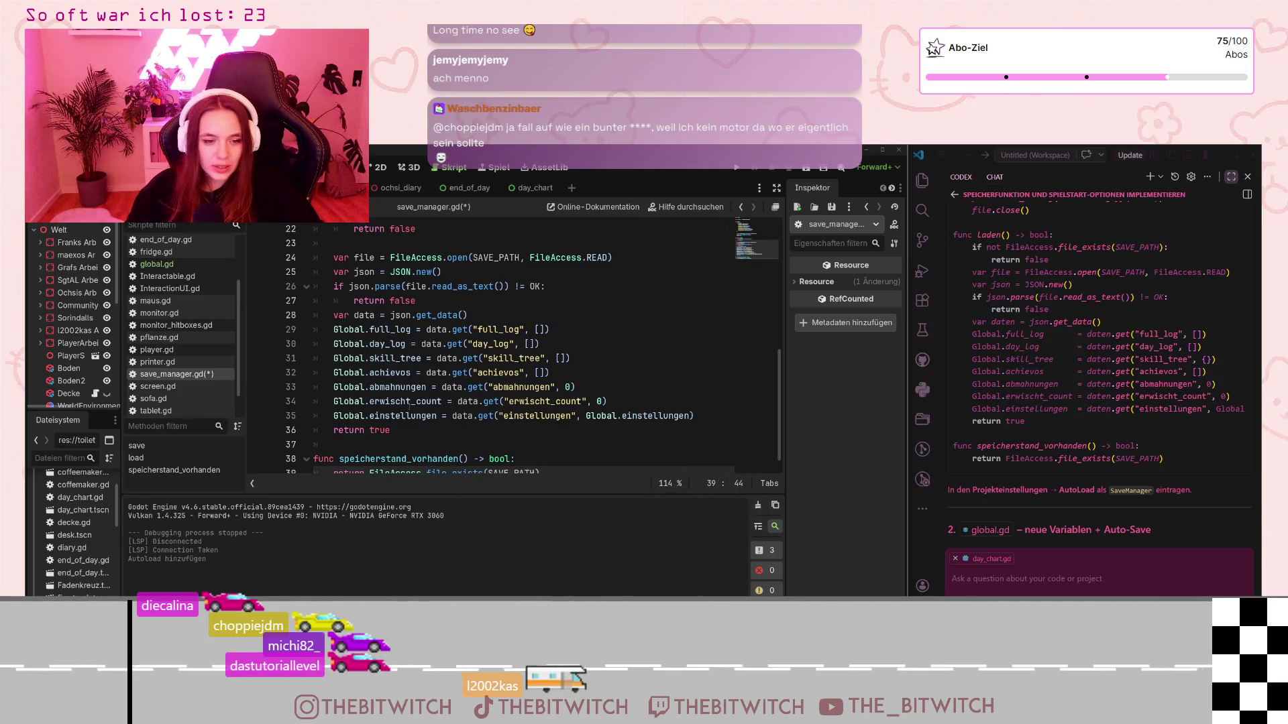
scroll(414, 425, "down", 1)
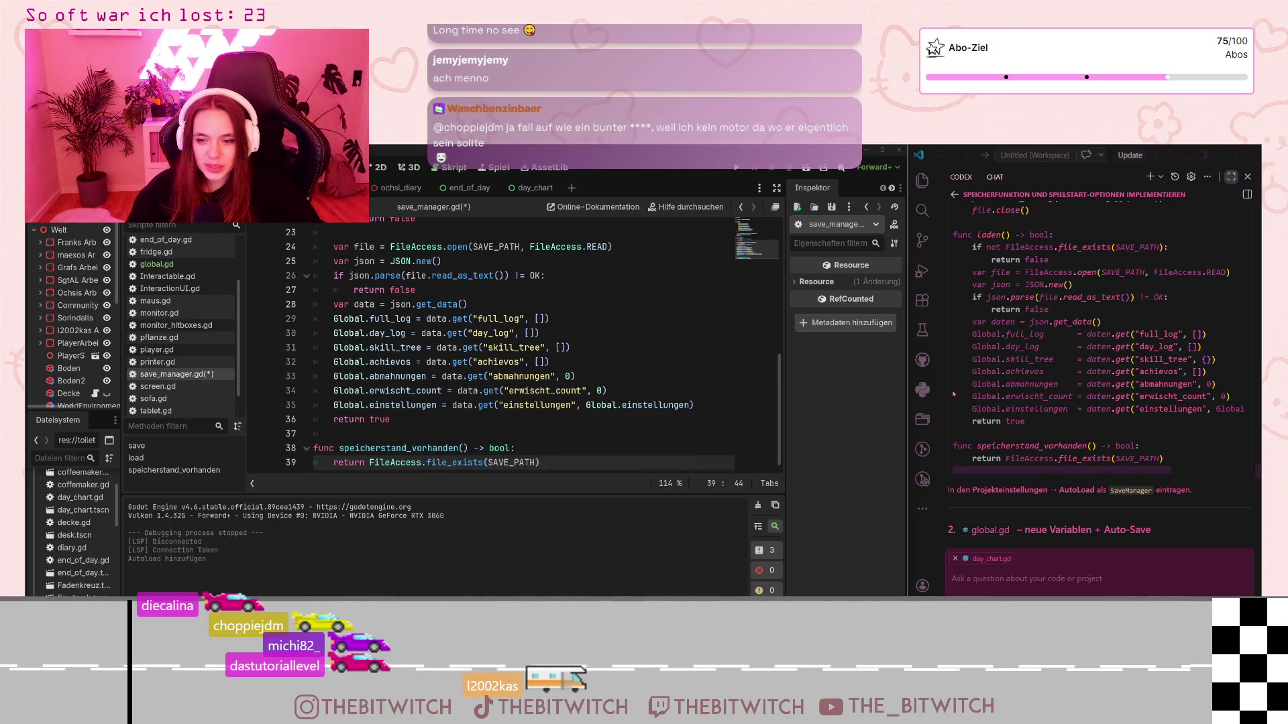
scroll(1077, 424, "down", 3)
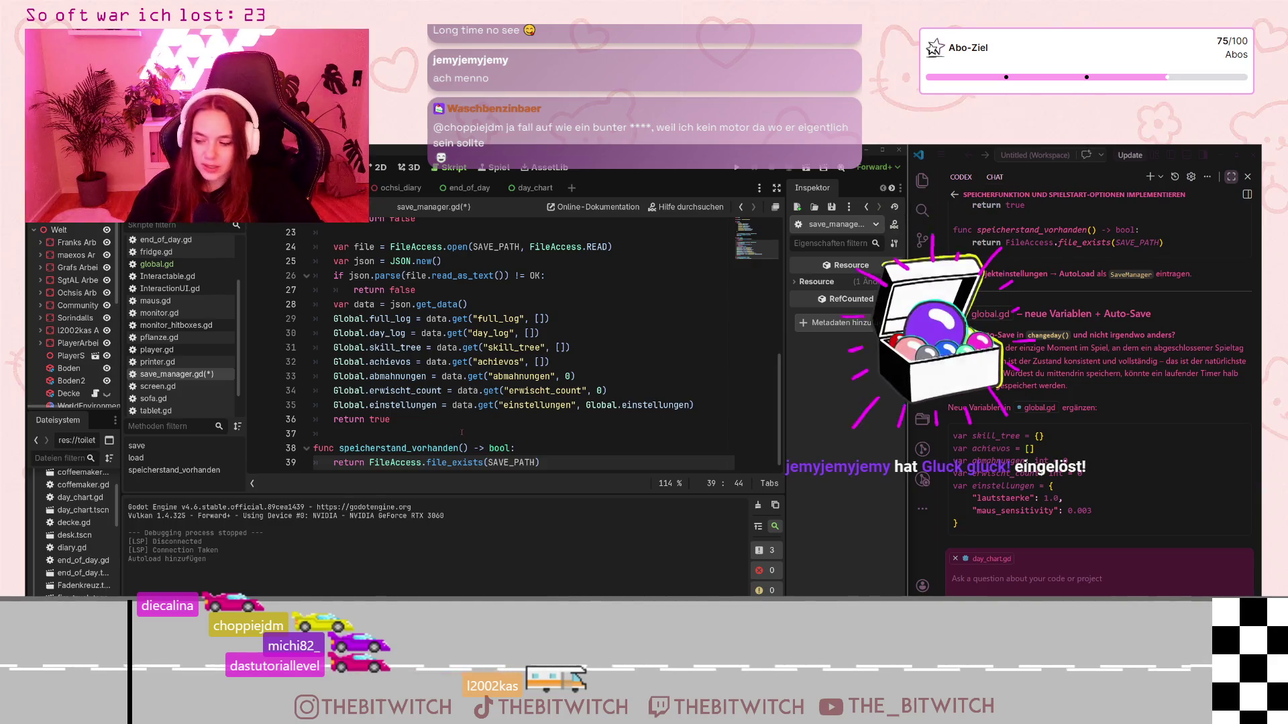
Step: Save save_manager.gd with Ctrl+S
mouse_move(461, 462)
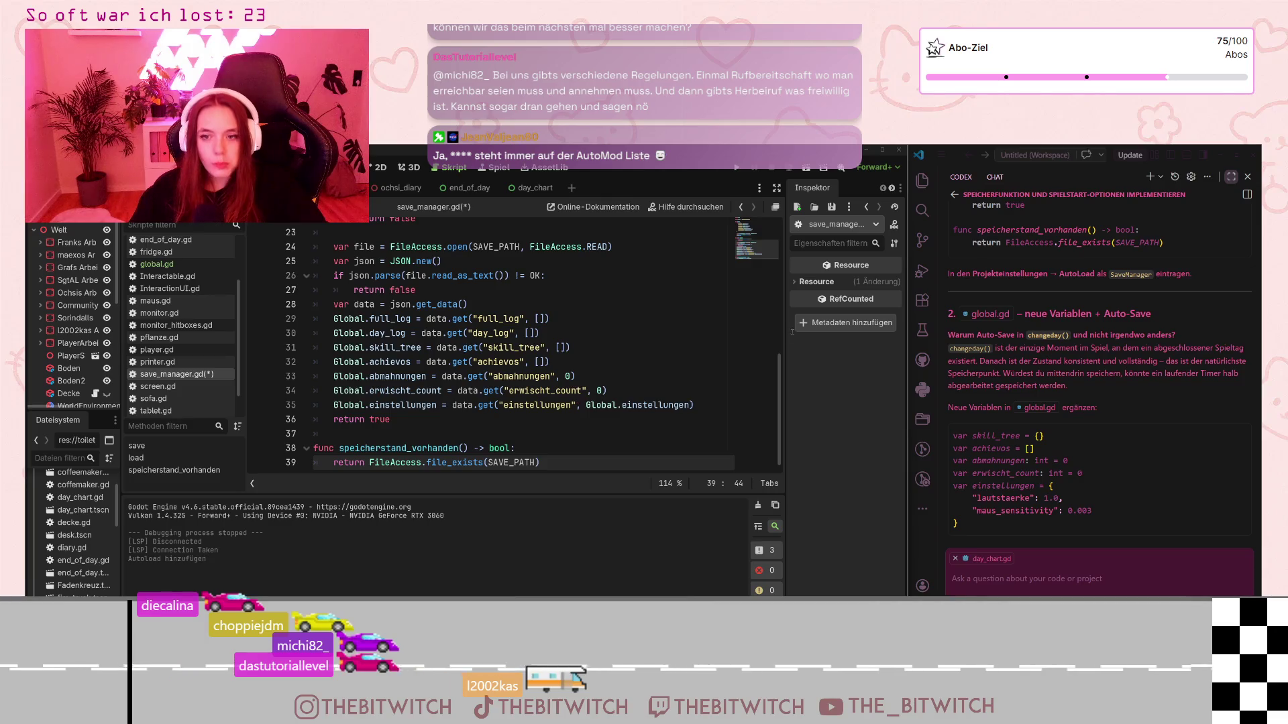
key("ctrl+s")
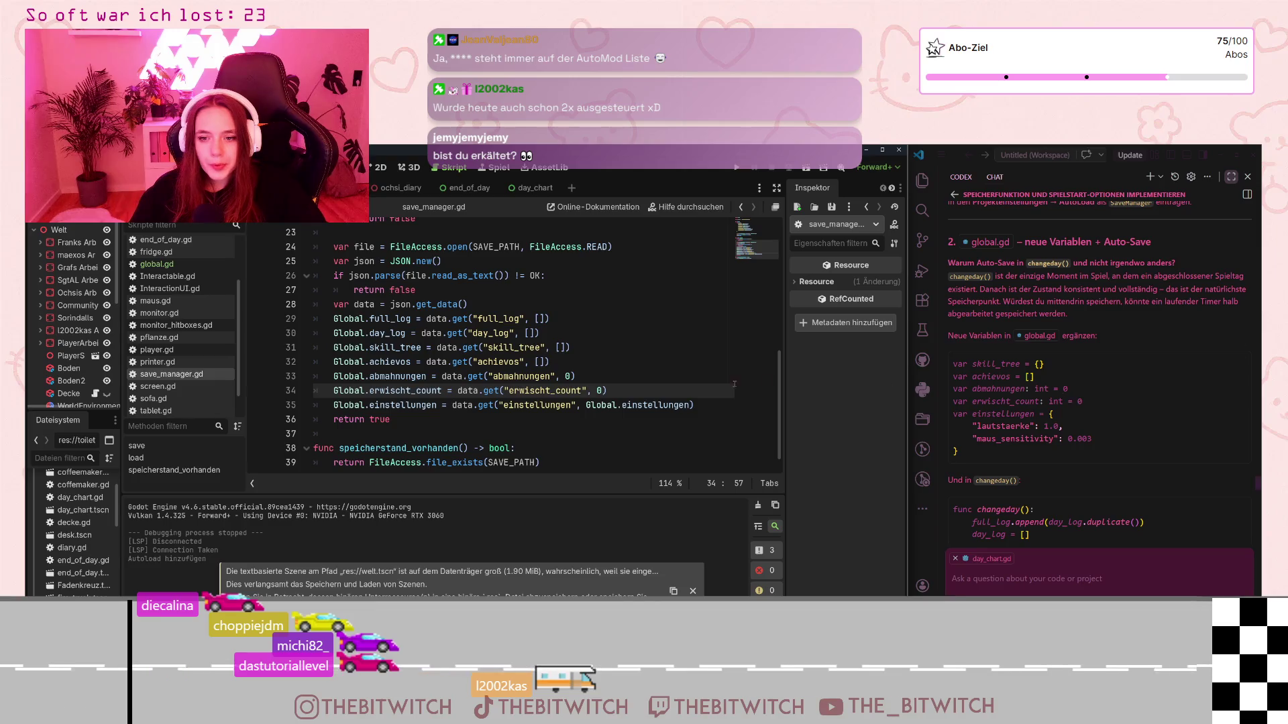
scroll(175, 280, "up", 1)
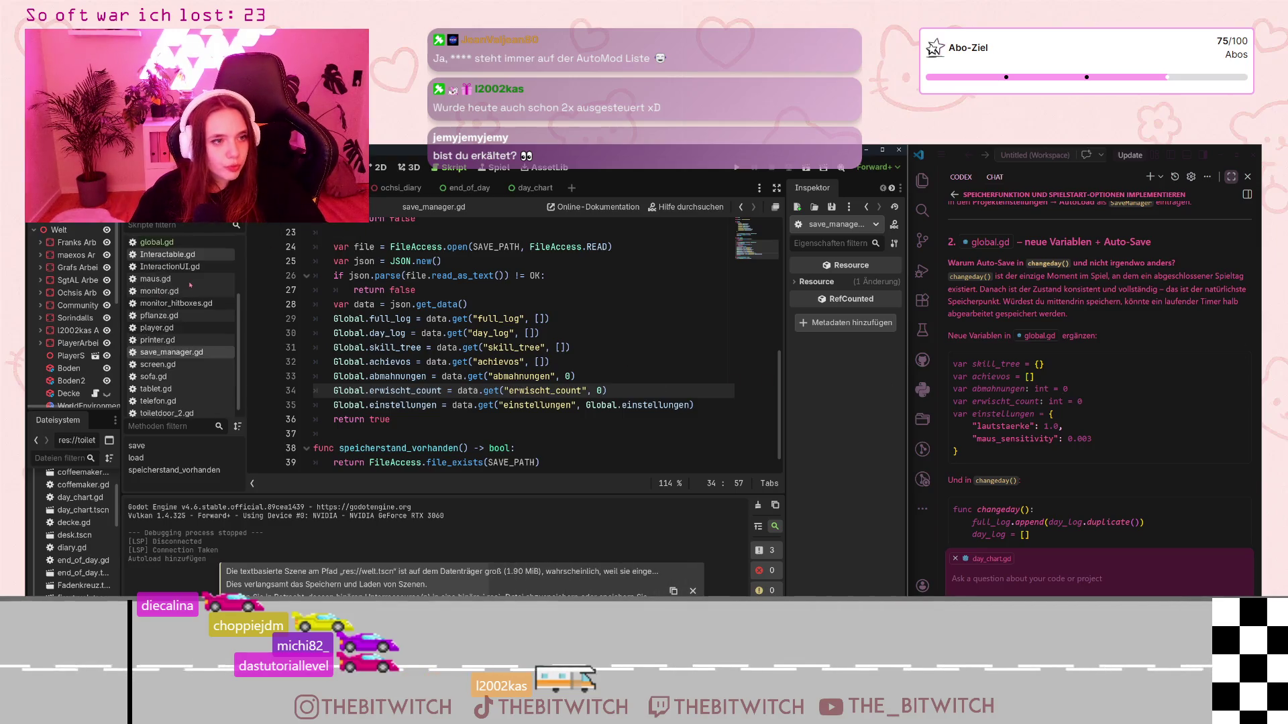
left_click(161, 280)
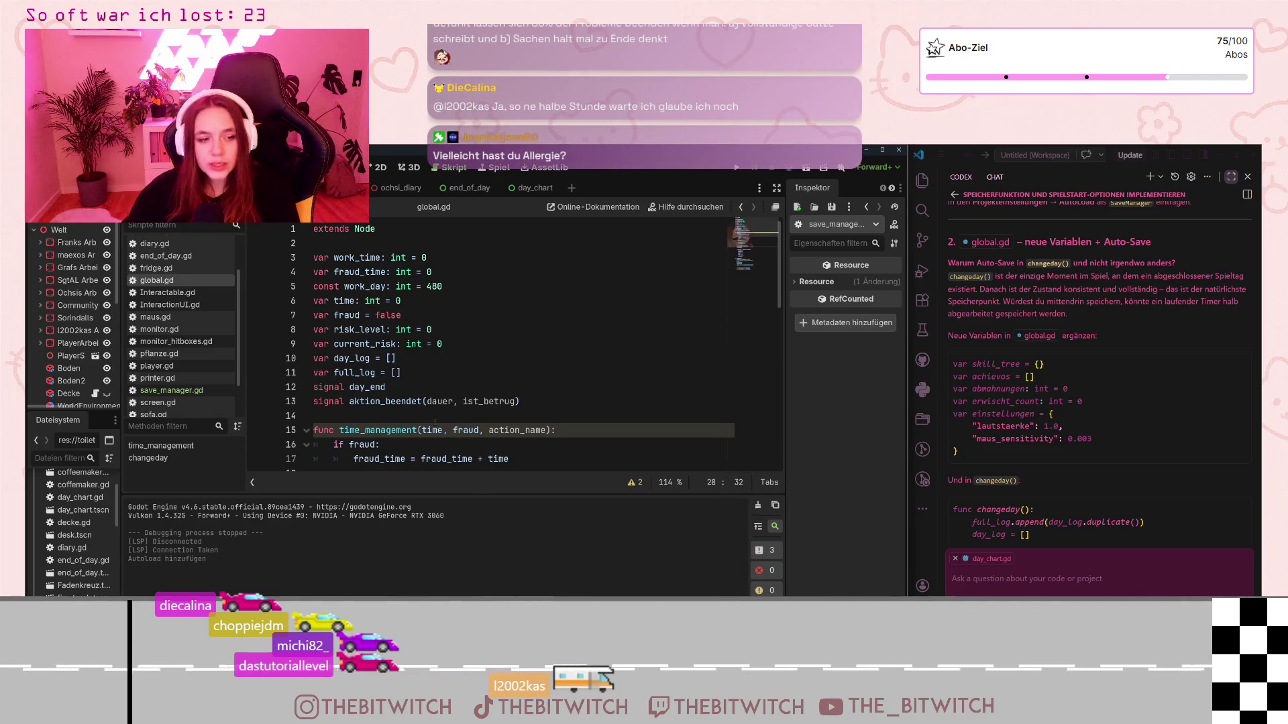
mouse_move(960, 369)
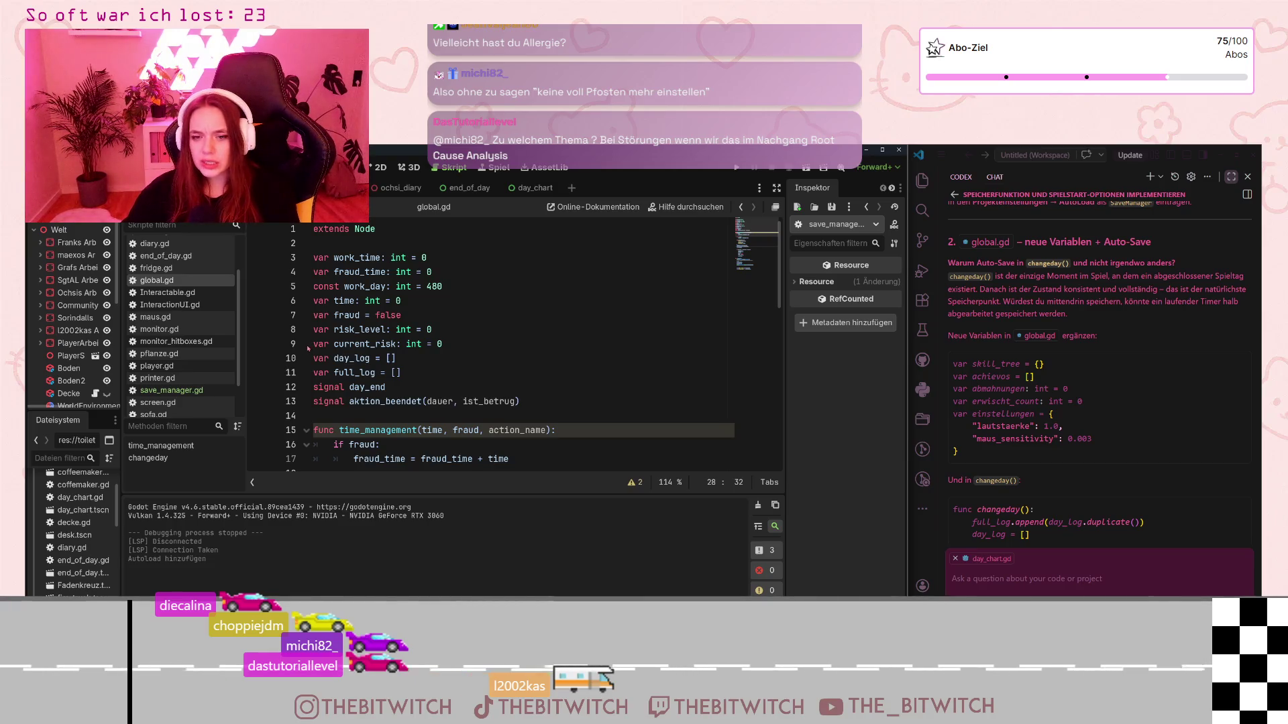
scroll(571, 277, "down", 4)
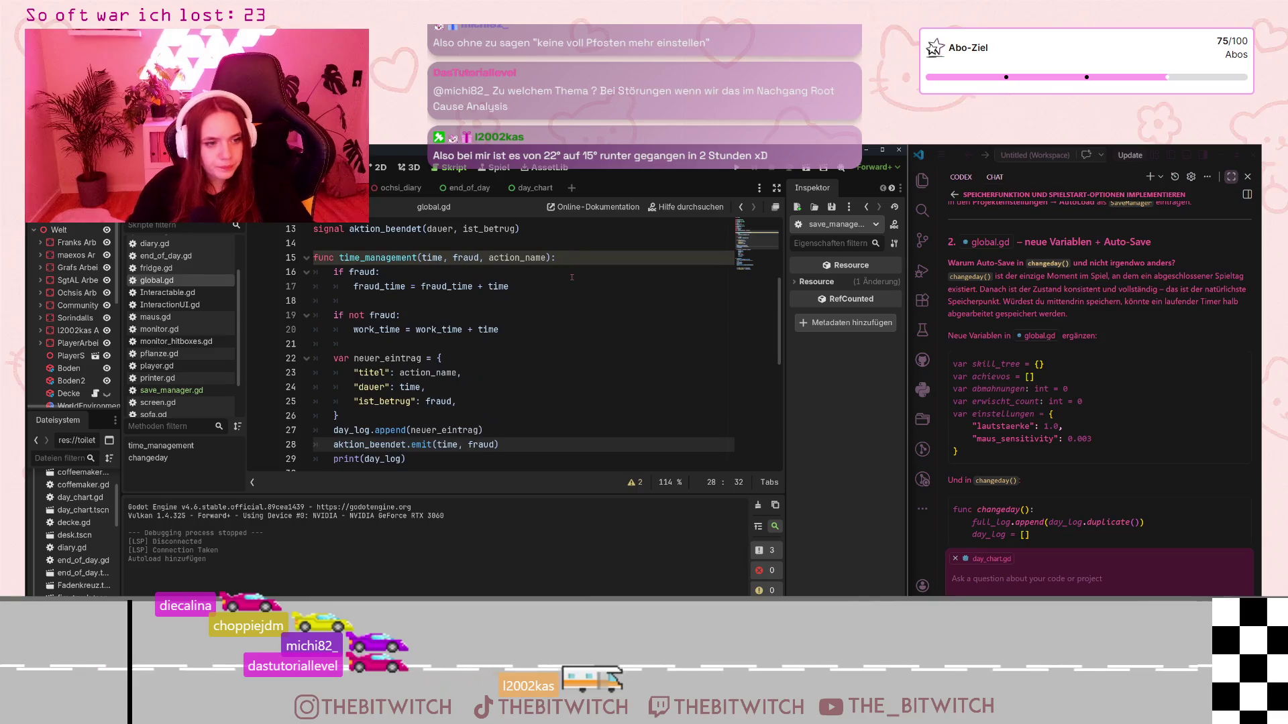
Step: Delete the empty line 46 below the mouse-mode call in changeday()
scroll(571, 277, "down", 7)
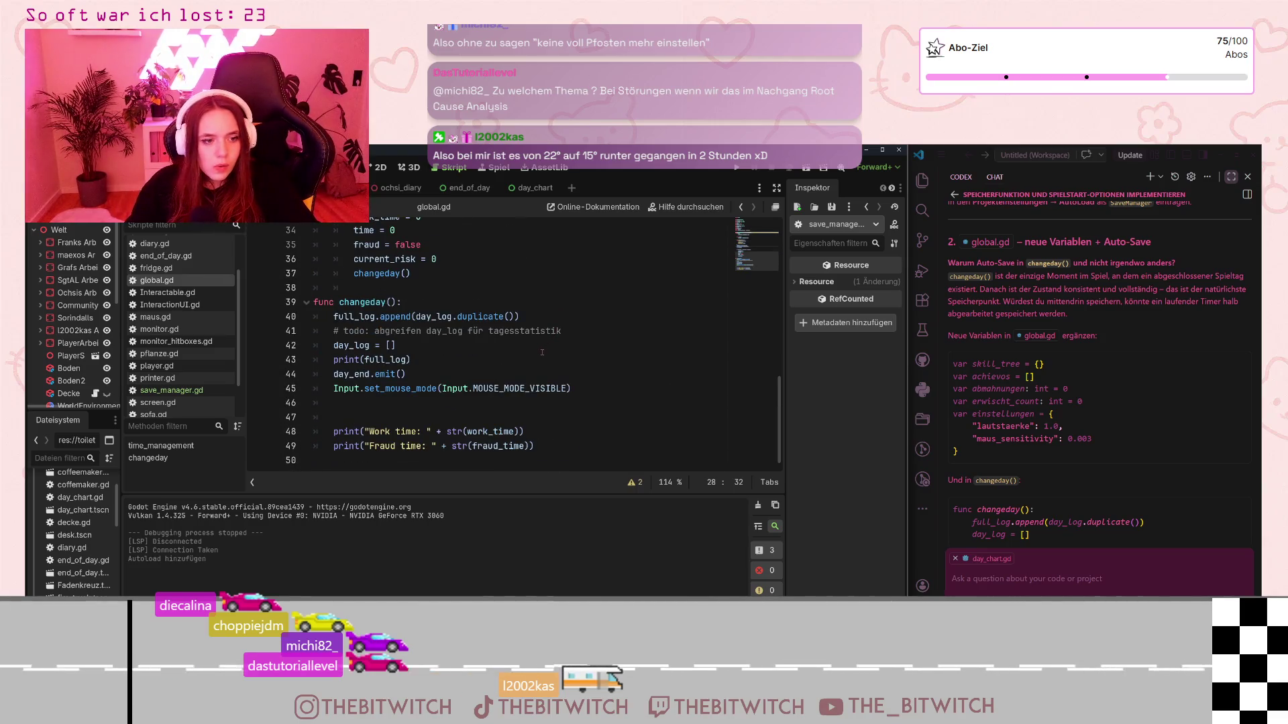
left_click(396, 408)
key("BackSpace")
key("BackSpace")
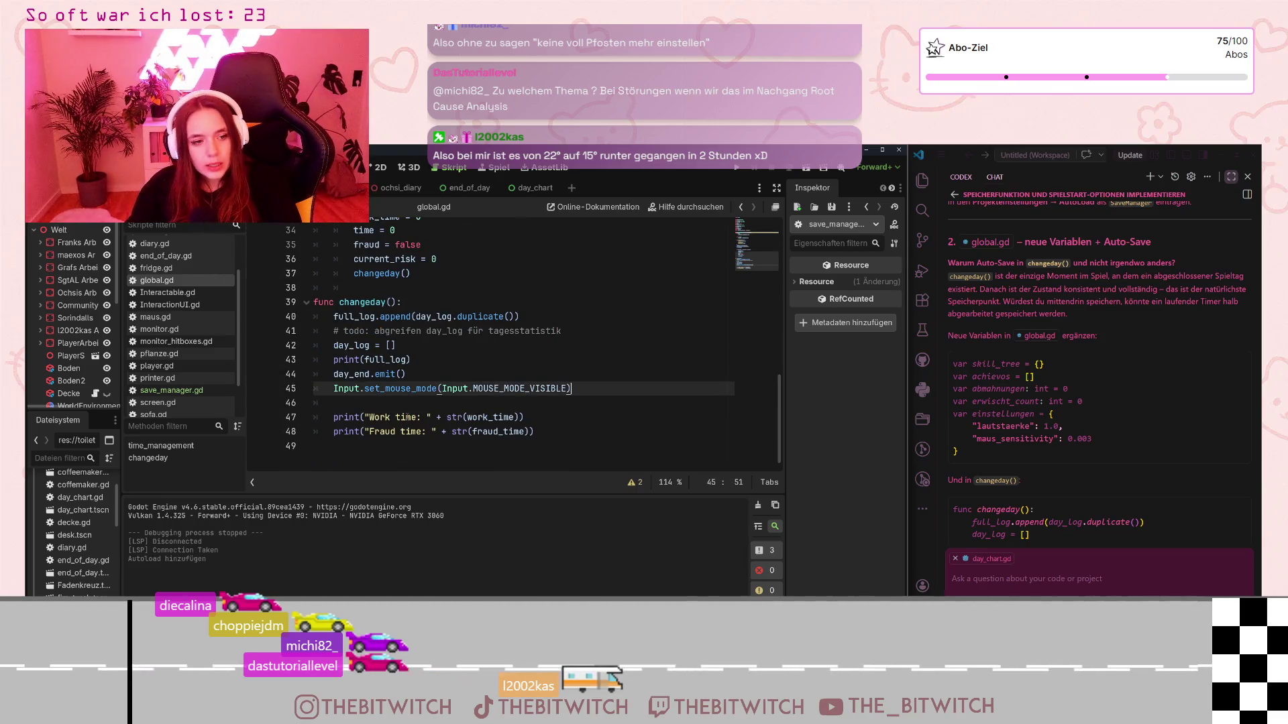
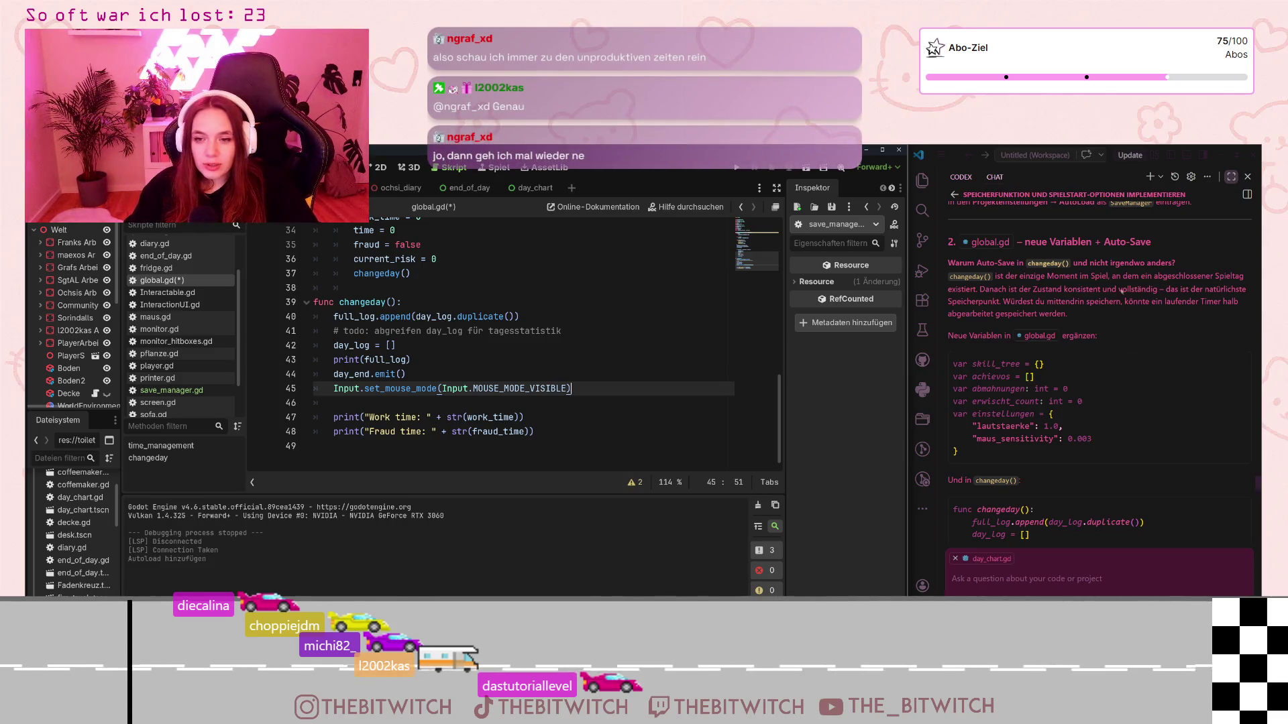
Step: Scroll global.gd to the top declarations and place the cursor after the full_log declaration
scroll(437, 363, "up", 10)
left_click(436, 363)
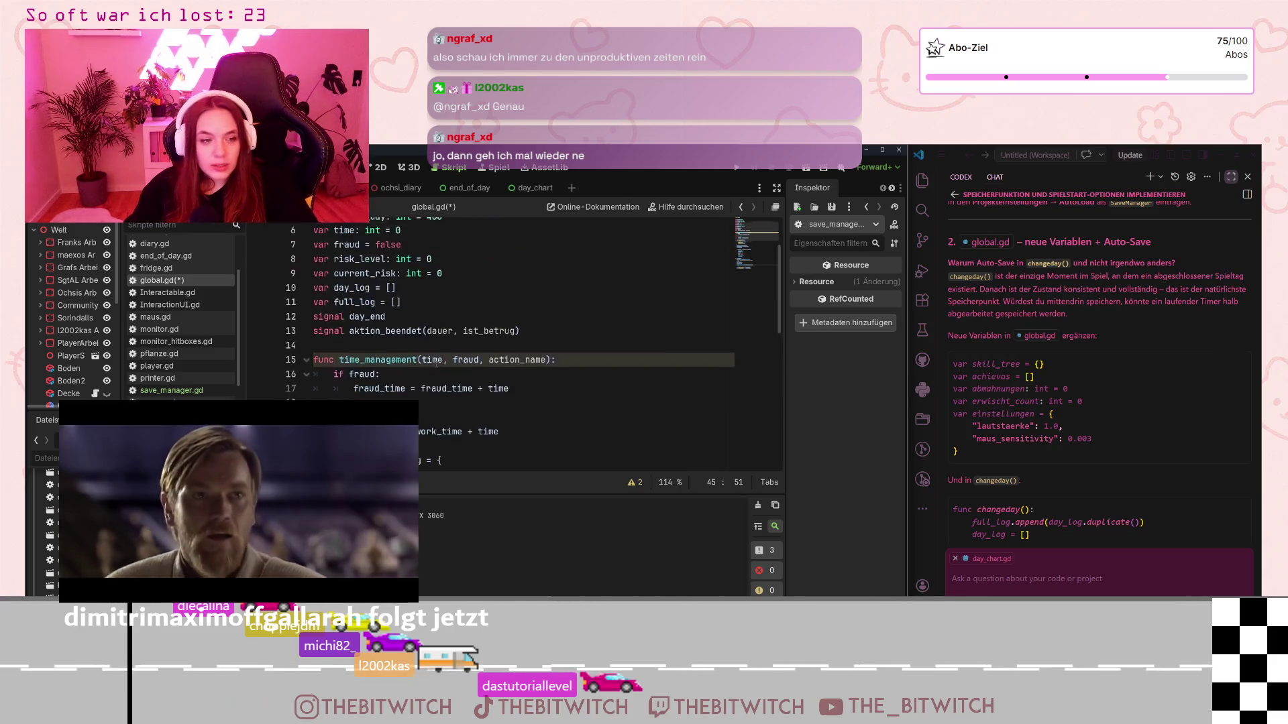
scroll(437, 363, "up", 2)
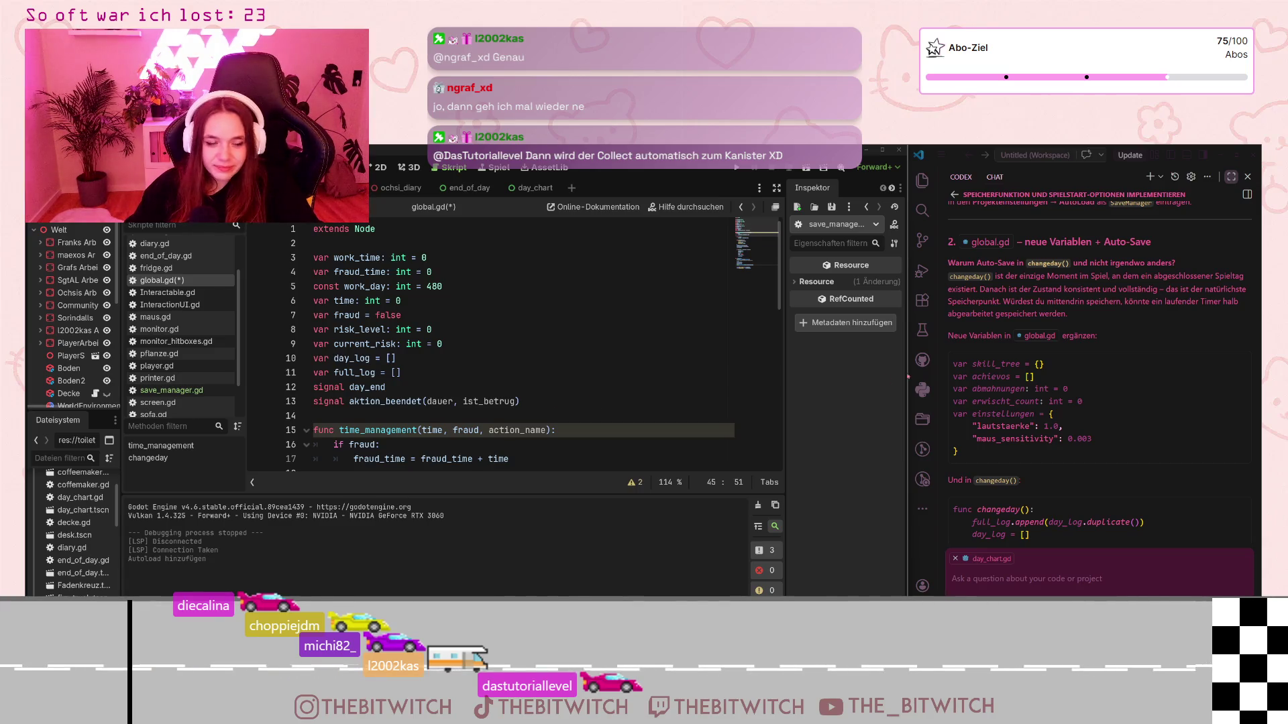
scroll(1030, 328, "down", 1)
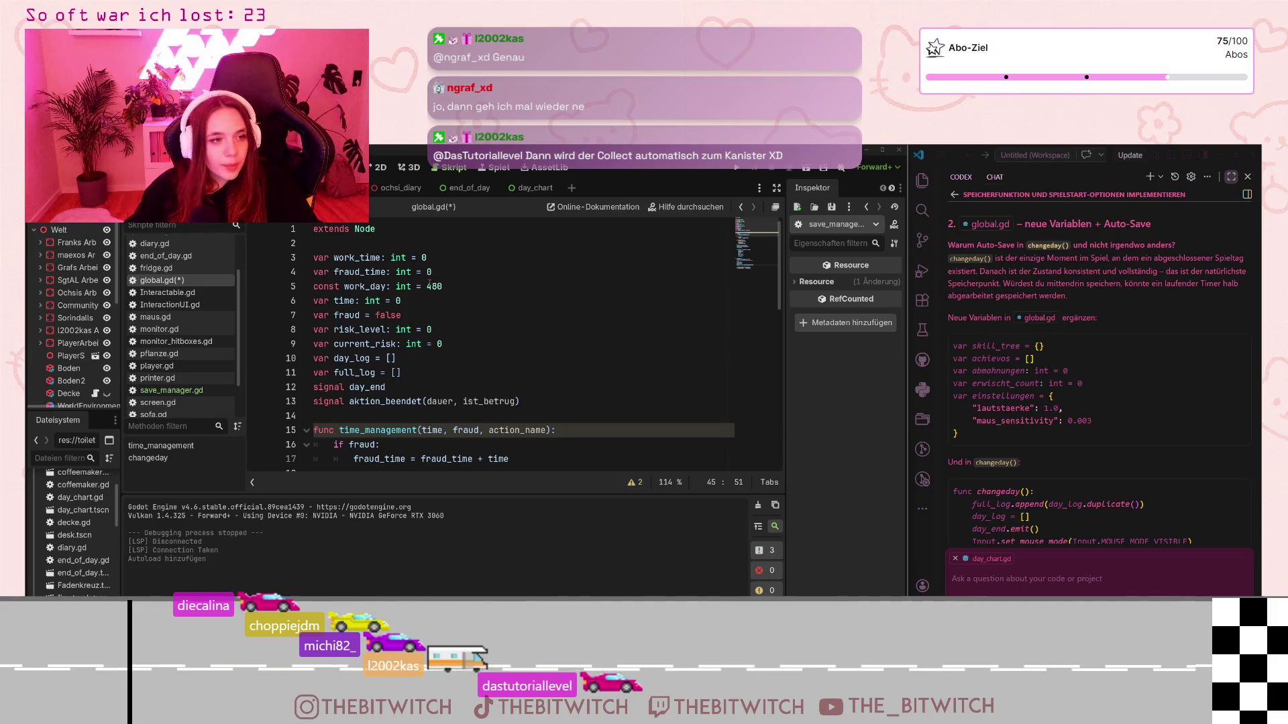
left_click(546, 404)
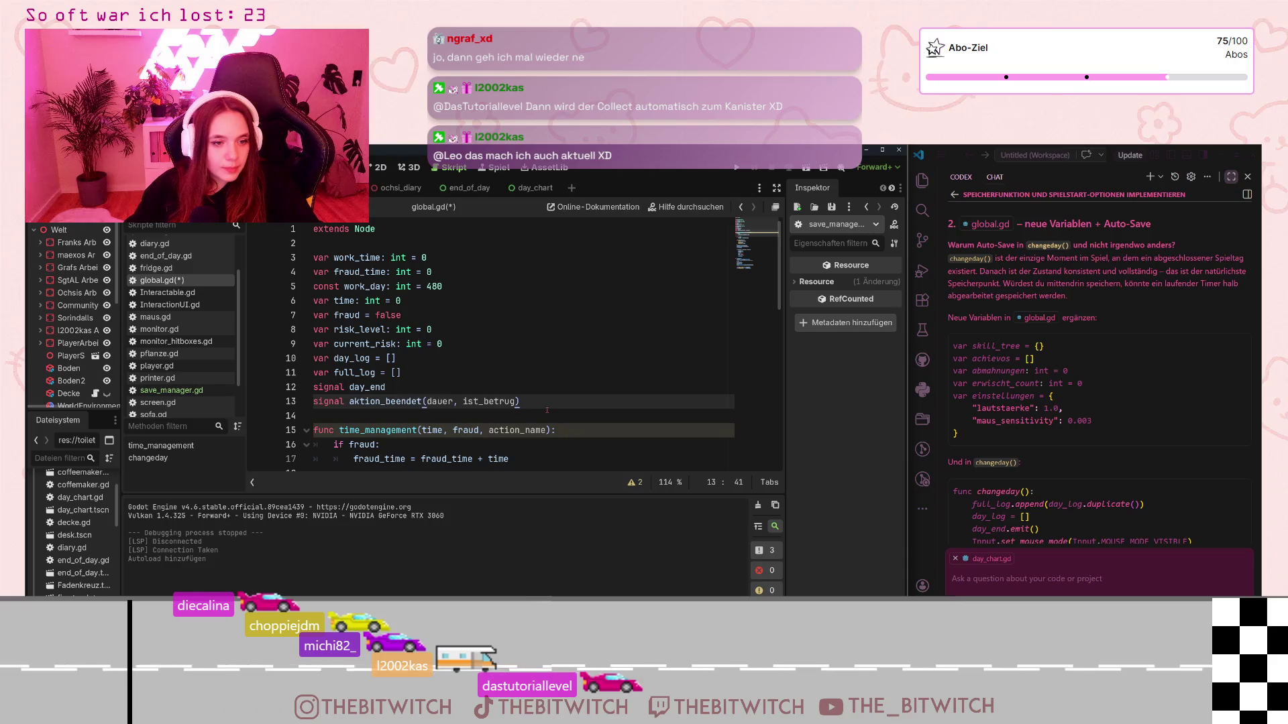
left_click(422, 373)
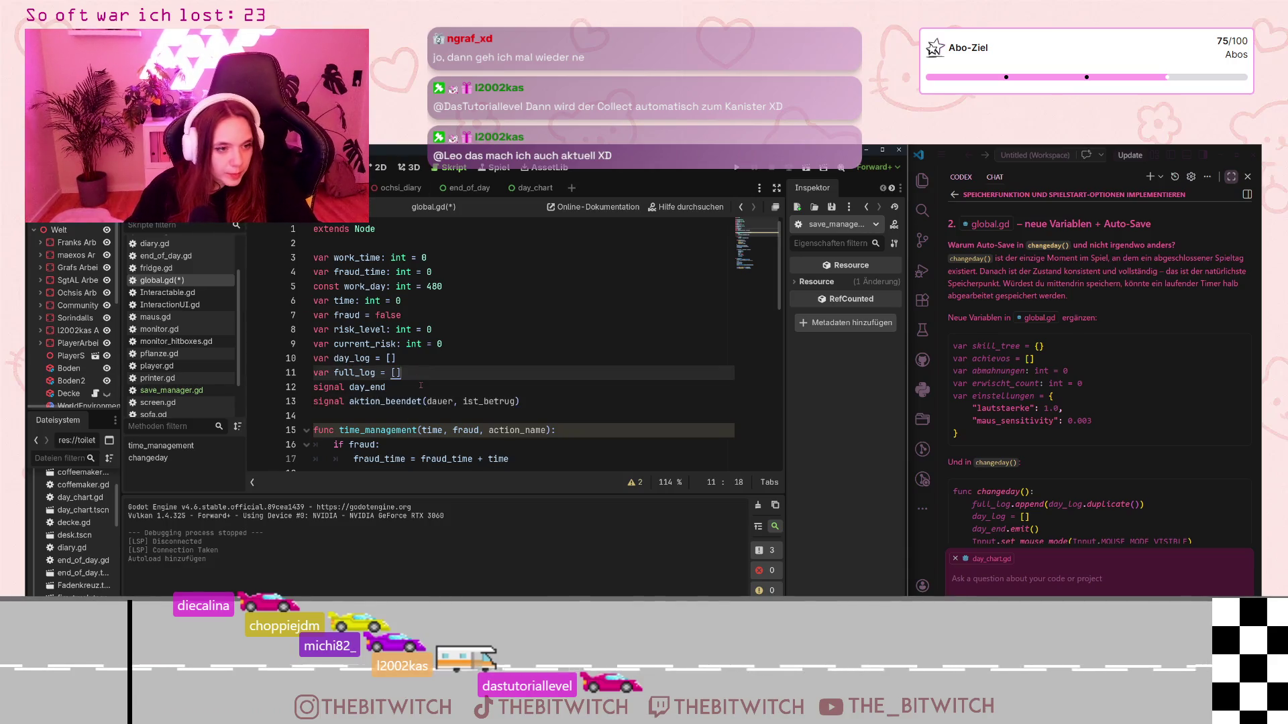
Step: Declare a skill_tree dictionary and an achievos array below full_log
key("Return")
key("Return")
left_click(422, 386)
type("var ")
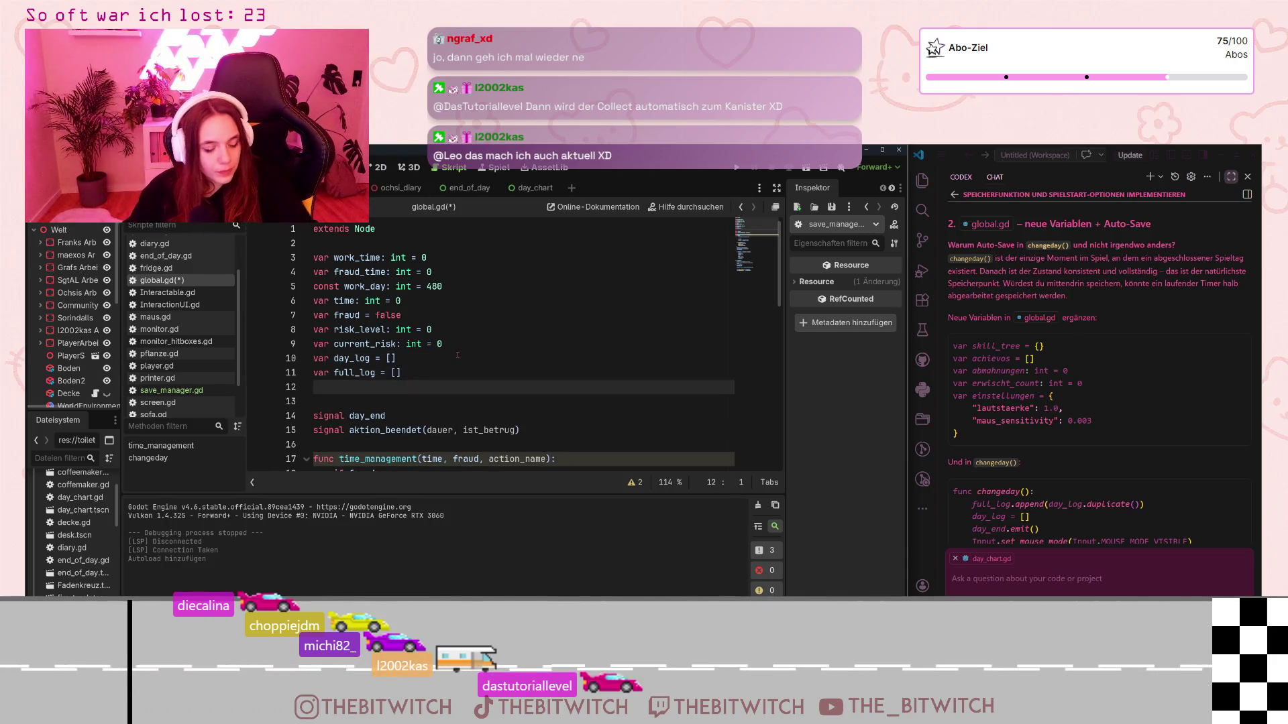
type("skill")
type("_tree")
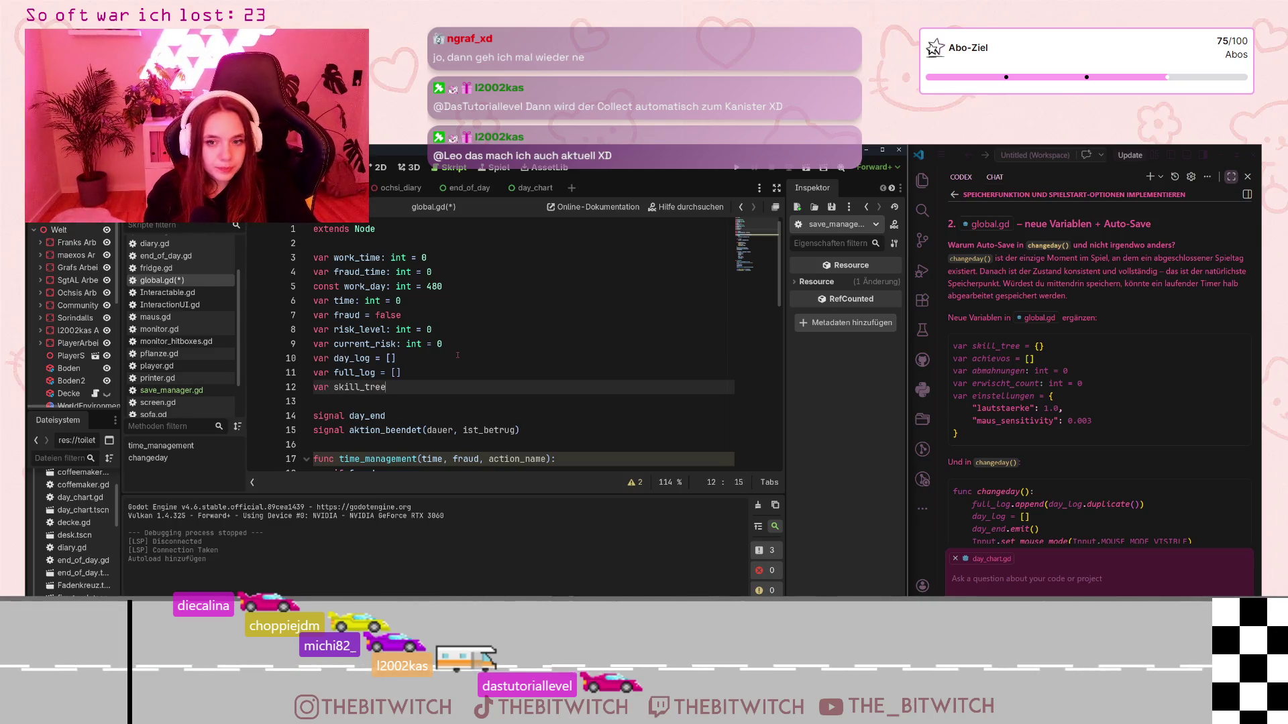
type(" = ")
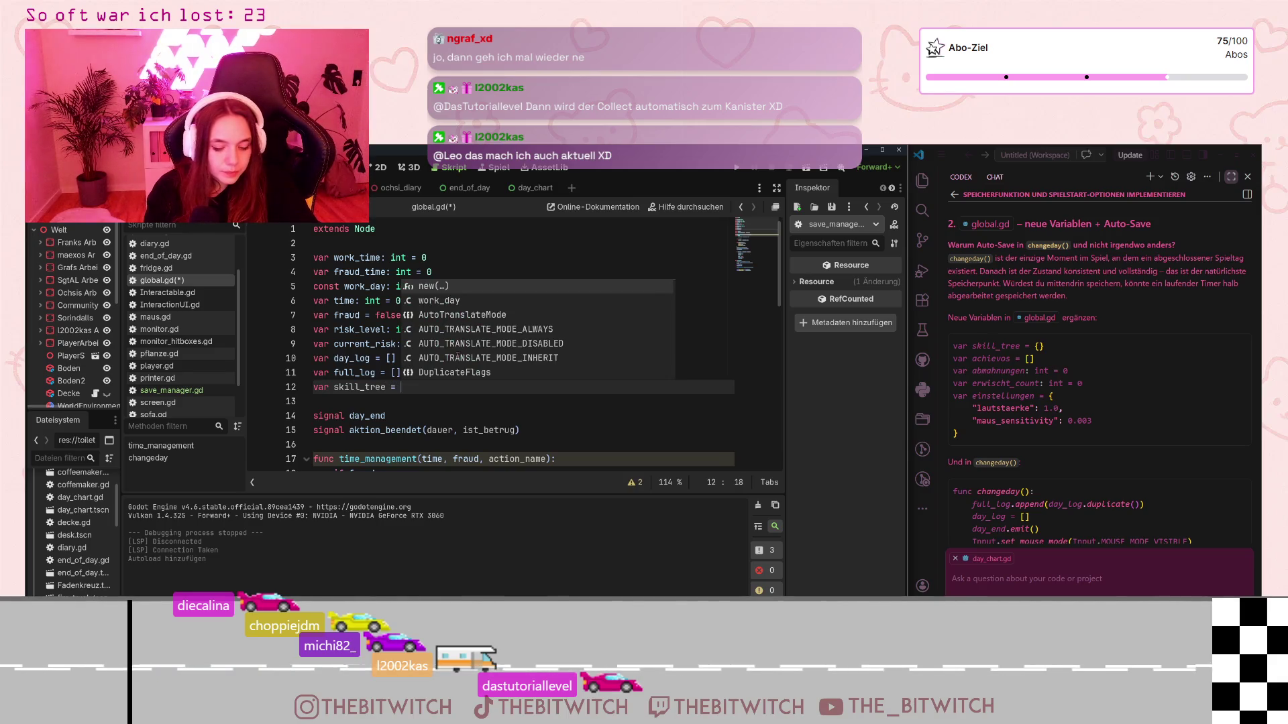
type("{")
key("Return")
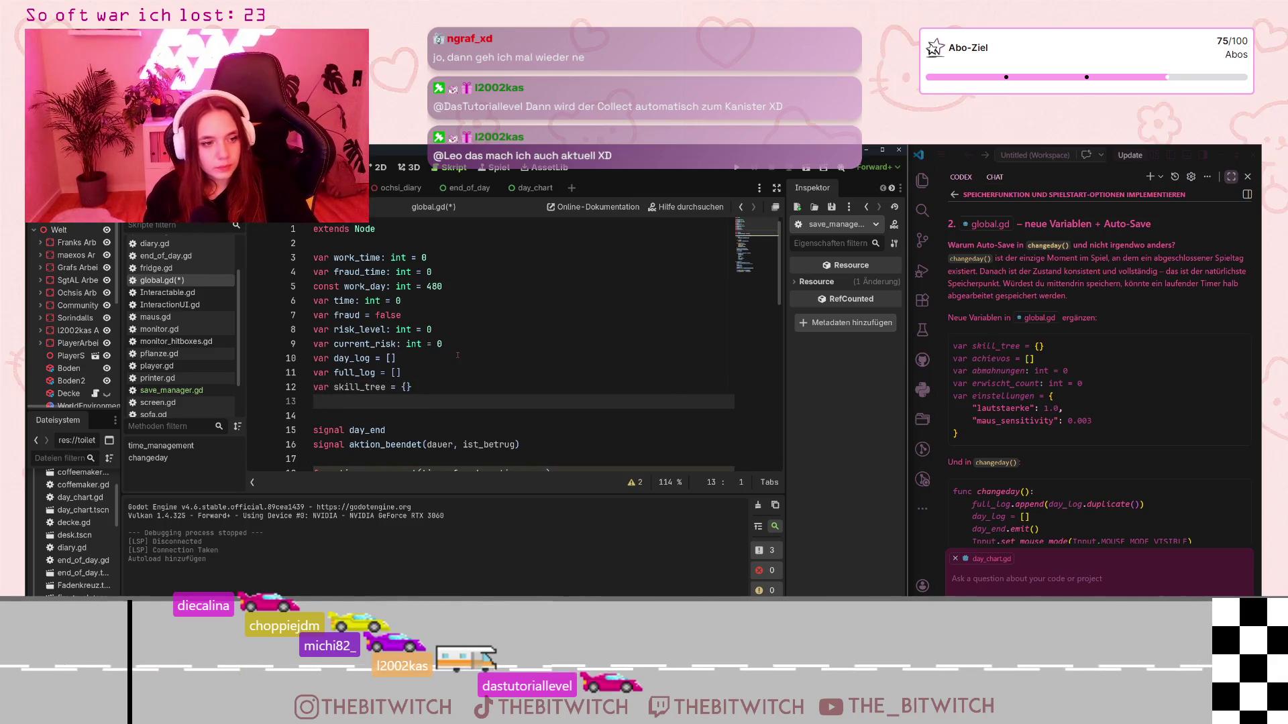
type("var ")
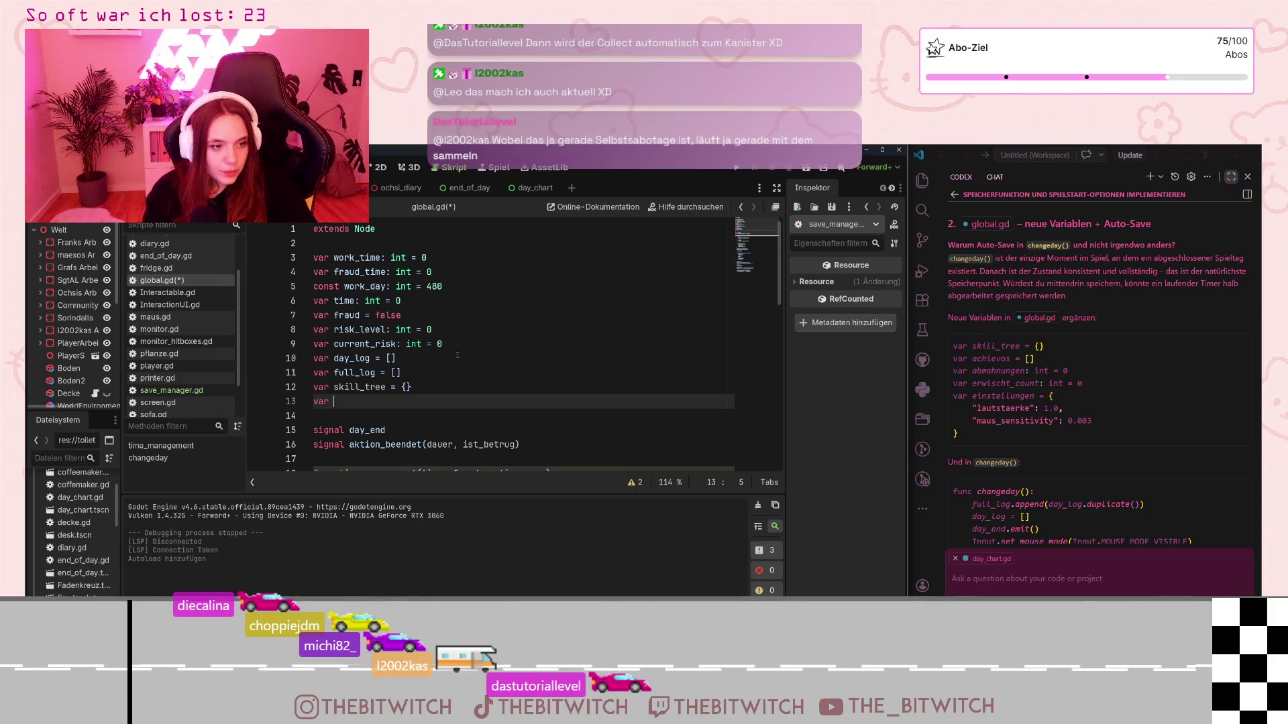
type("= achievos ")
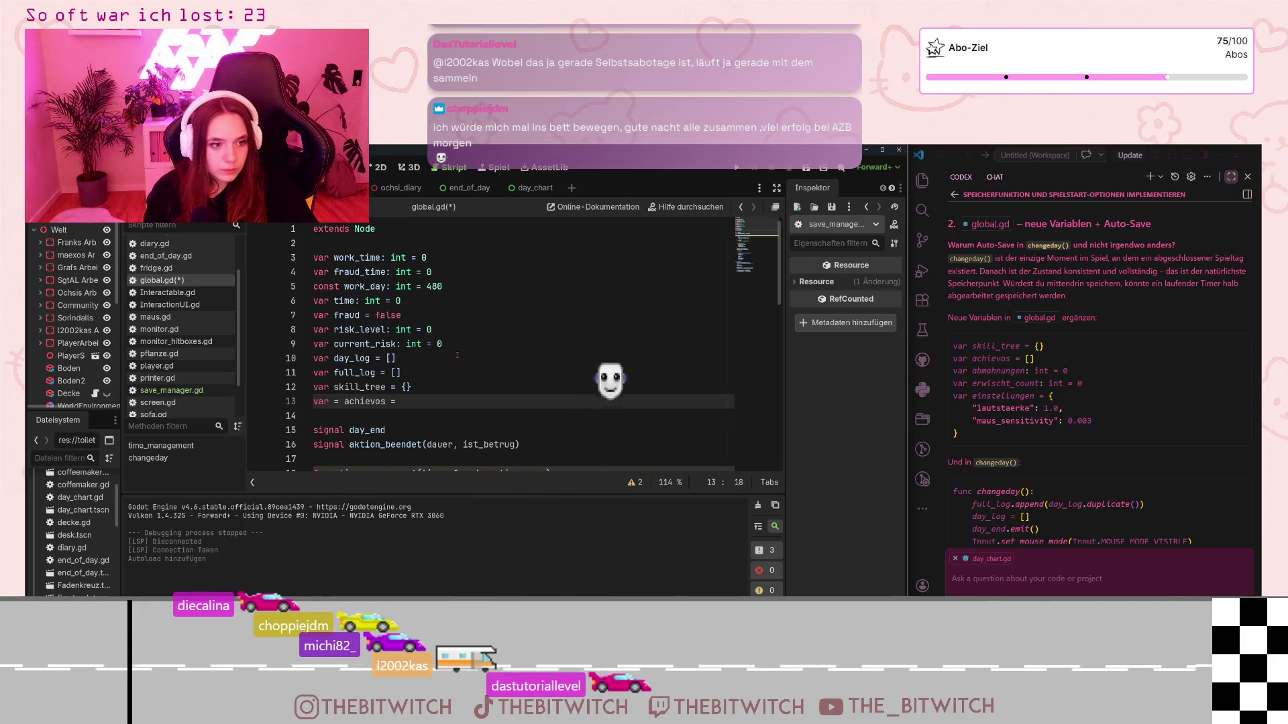
type("= [")
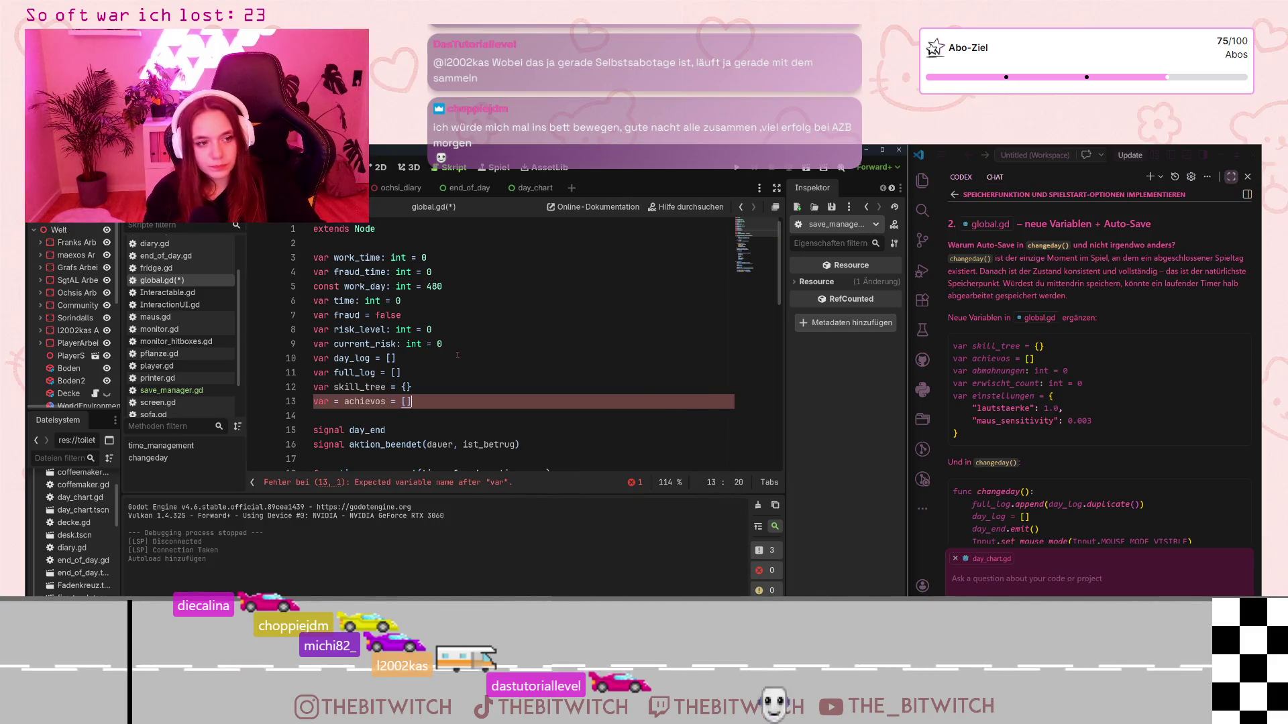
key("Return")
key("Return")
key("BackSpace")
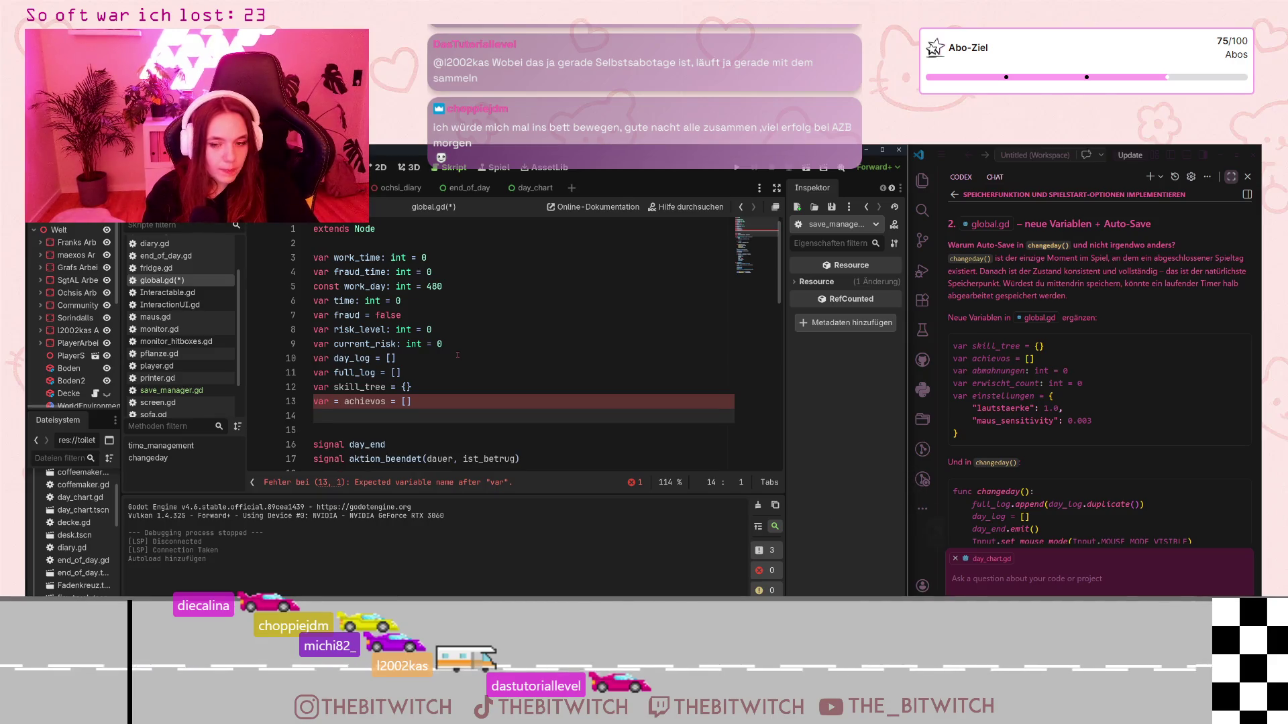
Step: Remove the stray equals sign, then declare abmahnungen as int 0 and erwischt_count as int
type("var")
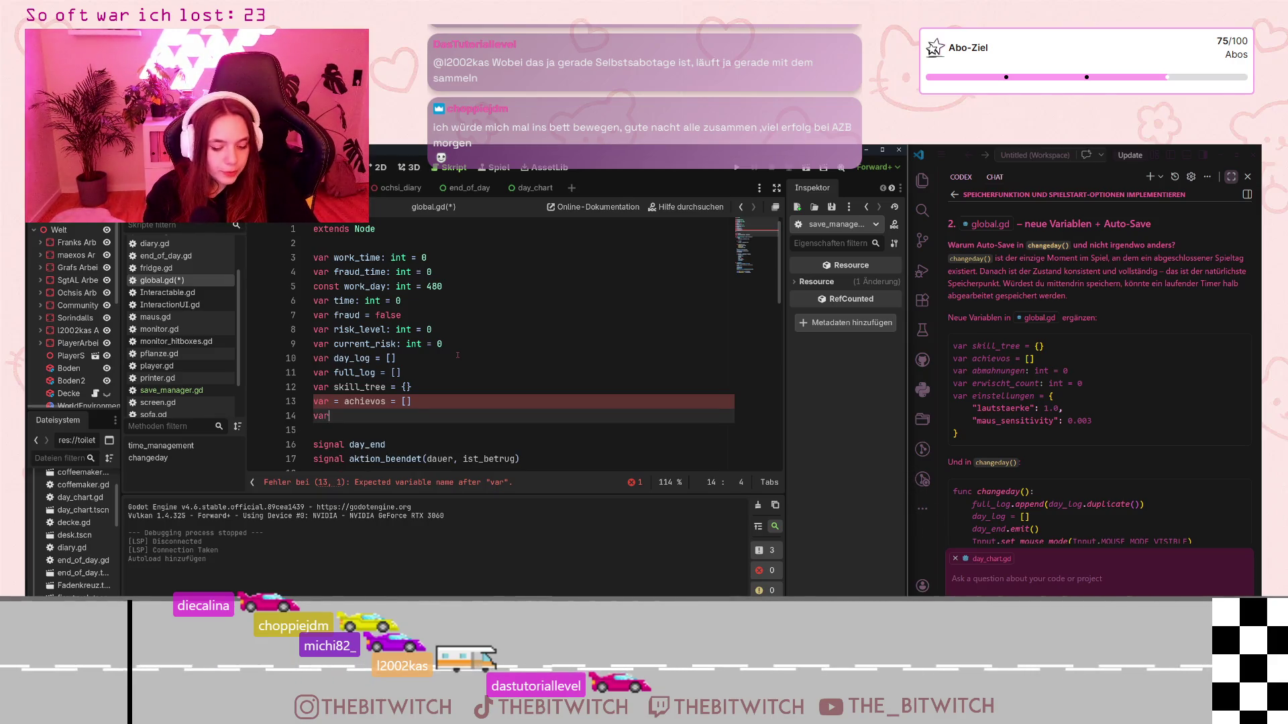
key("BackSpace")
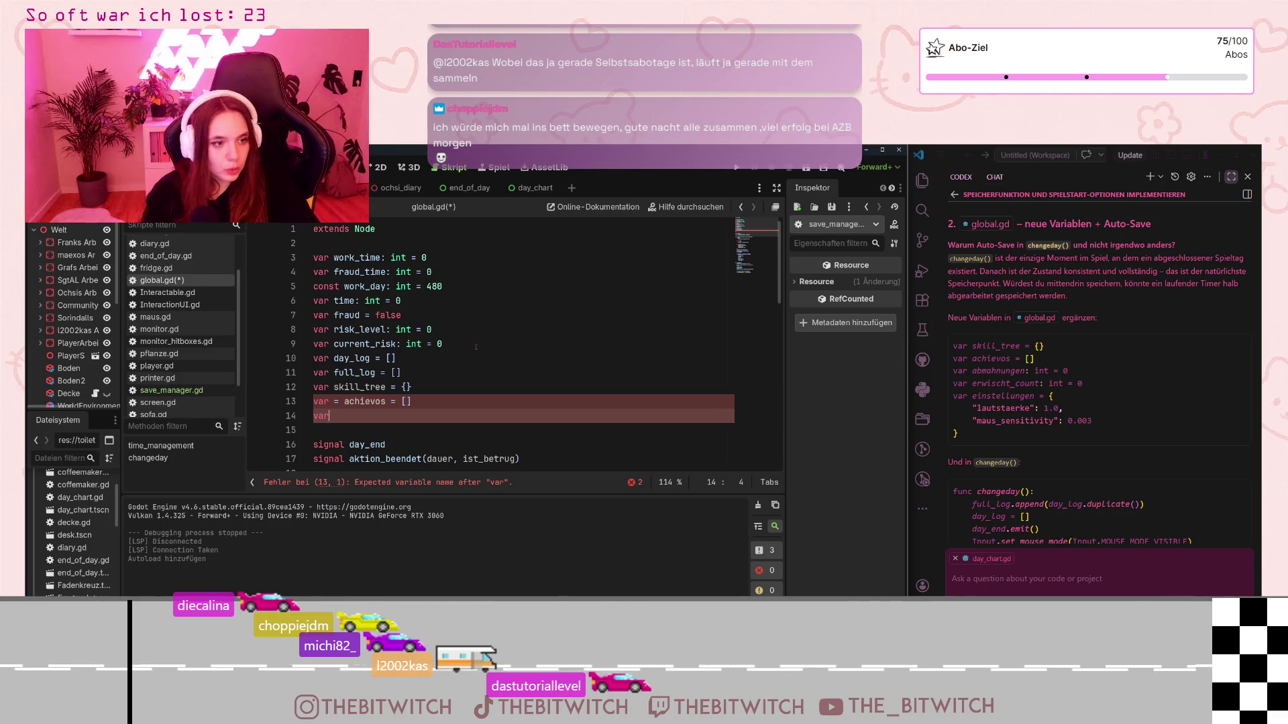
left_click(335, 401)
key("BackSpace")
key("BackSpace")
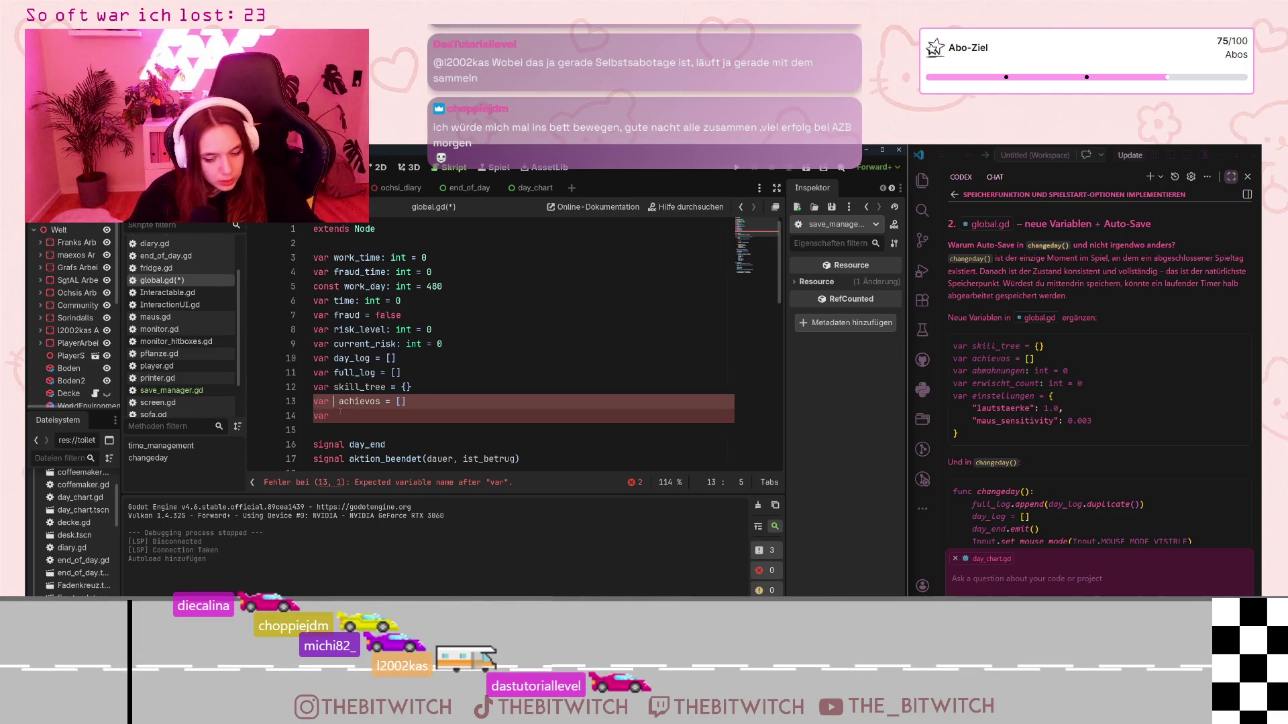
left_click(341, 415)
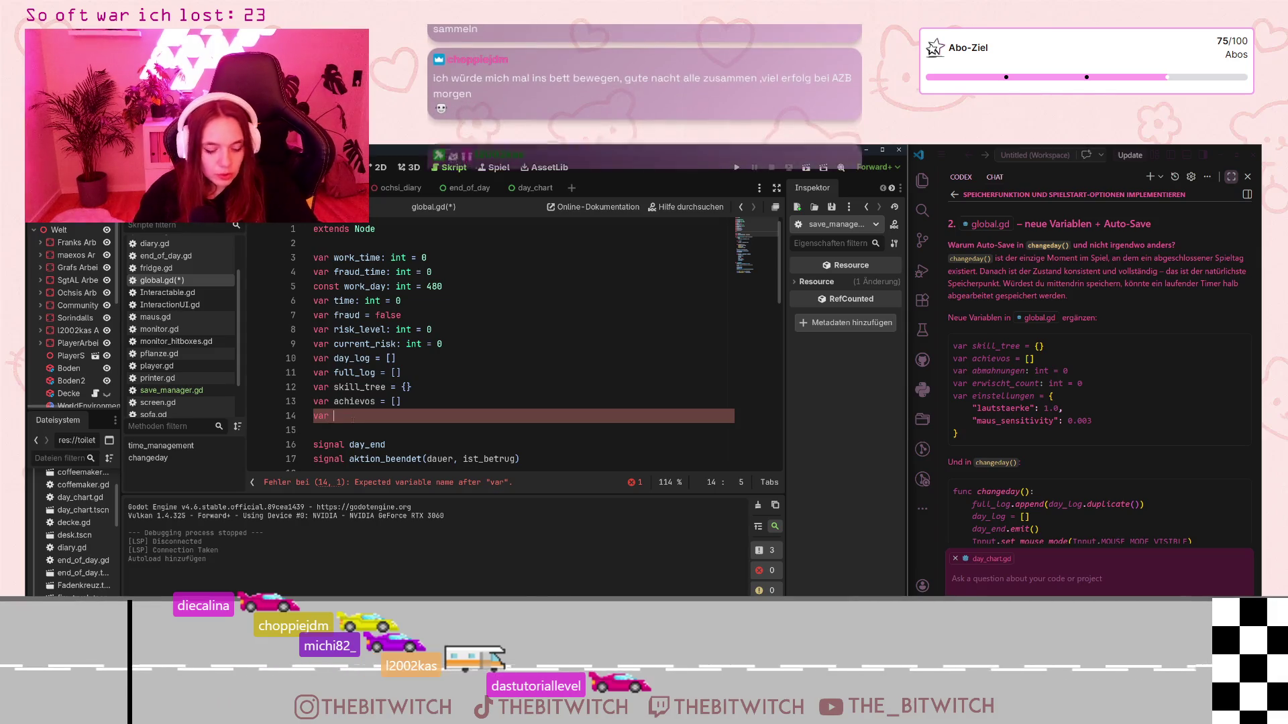
type("abmahnung ")
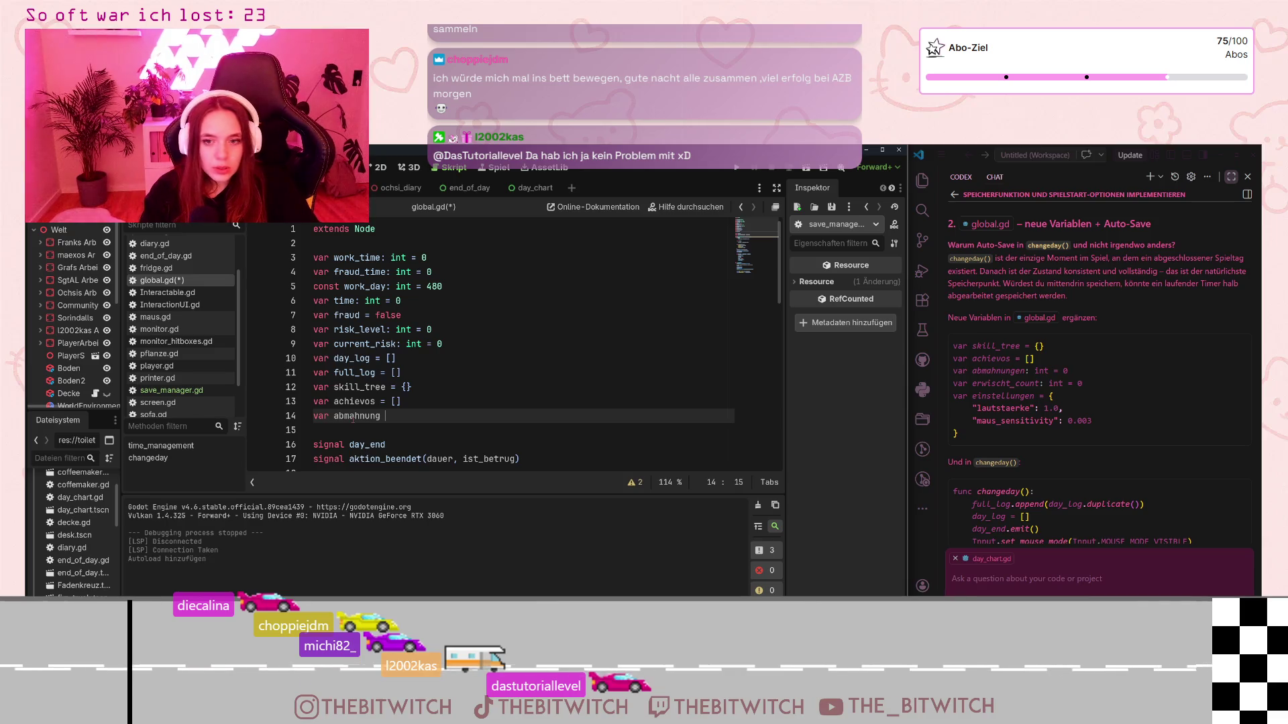
type(":")
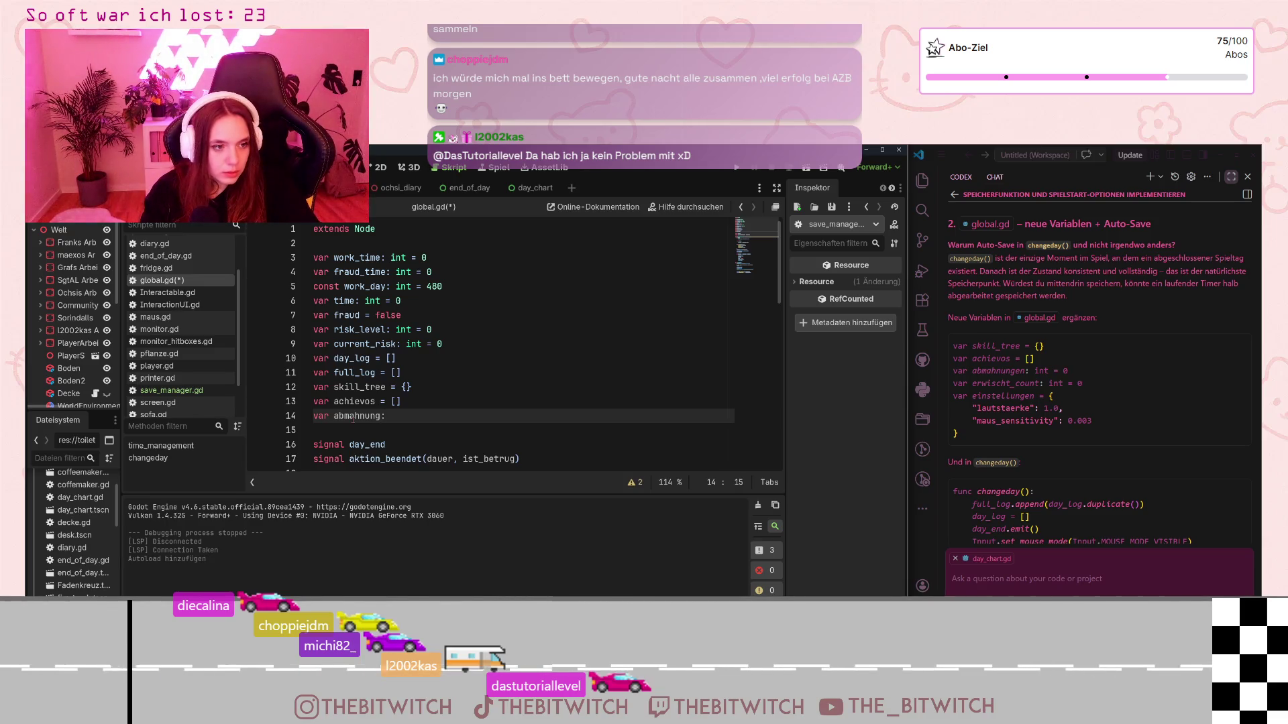
type(" int")
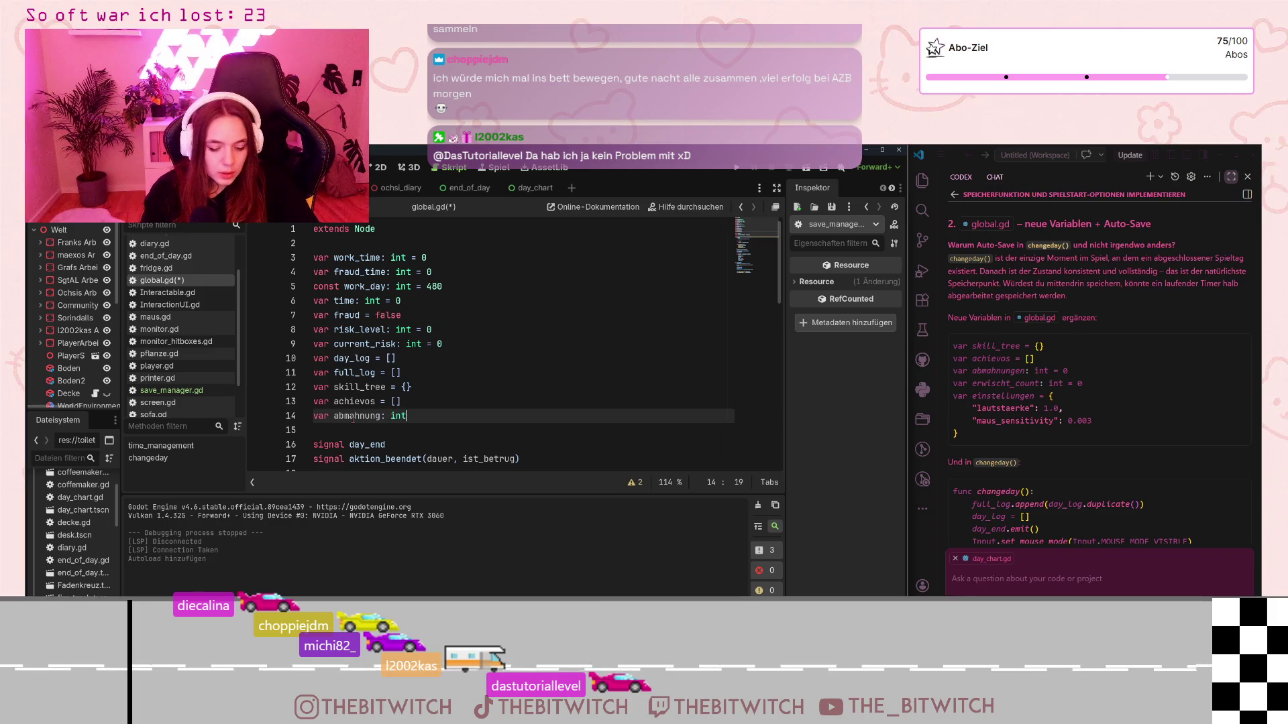
type(" = 0")
key("Return")
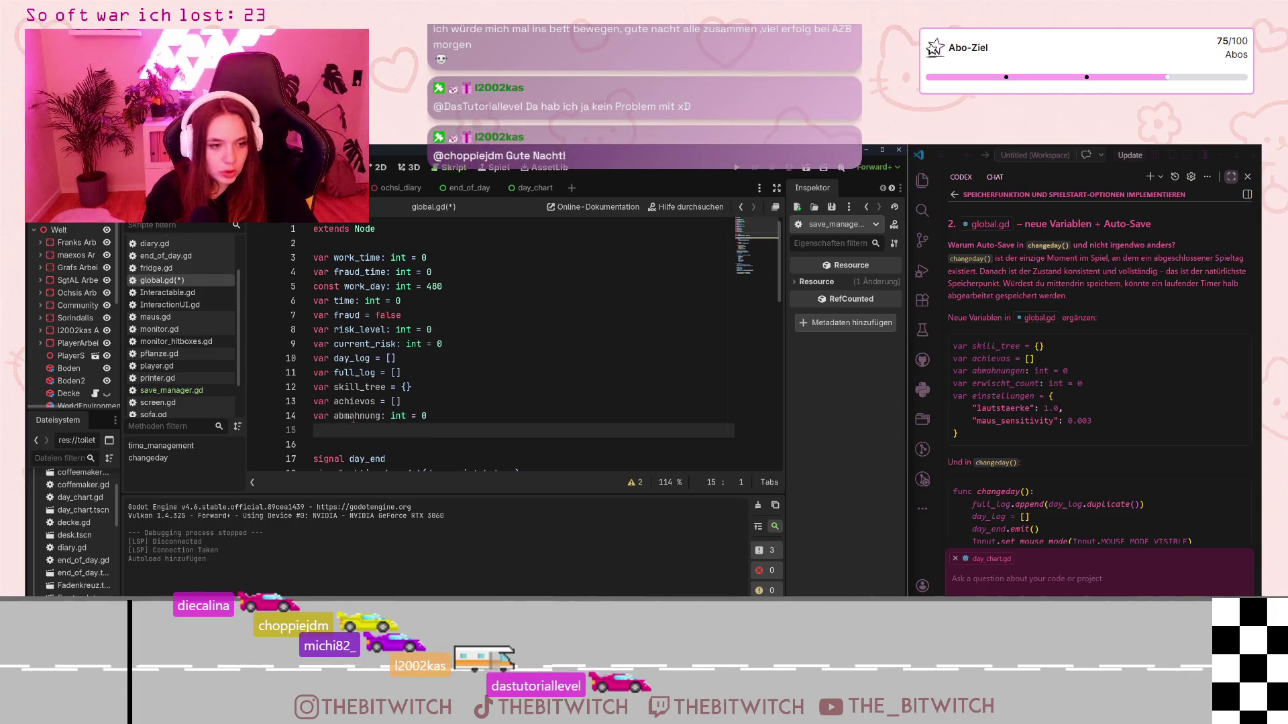
type("var ")
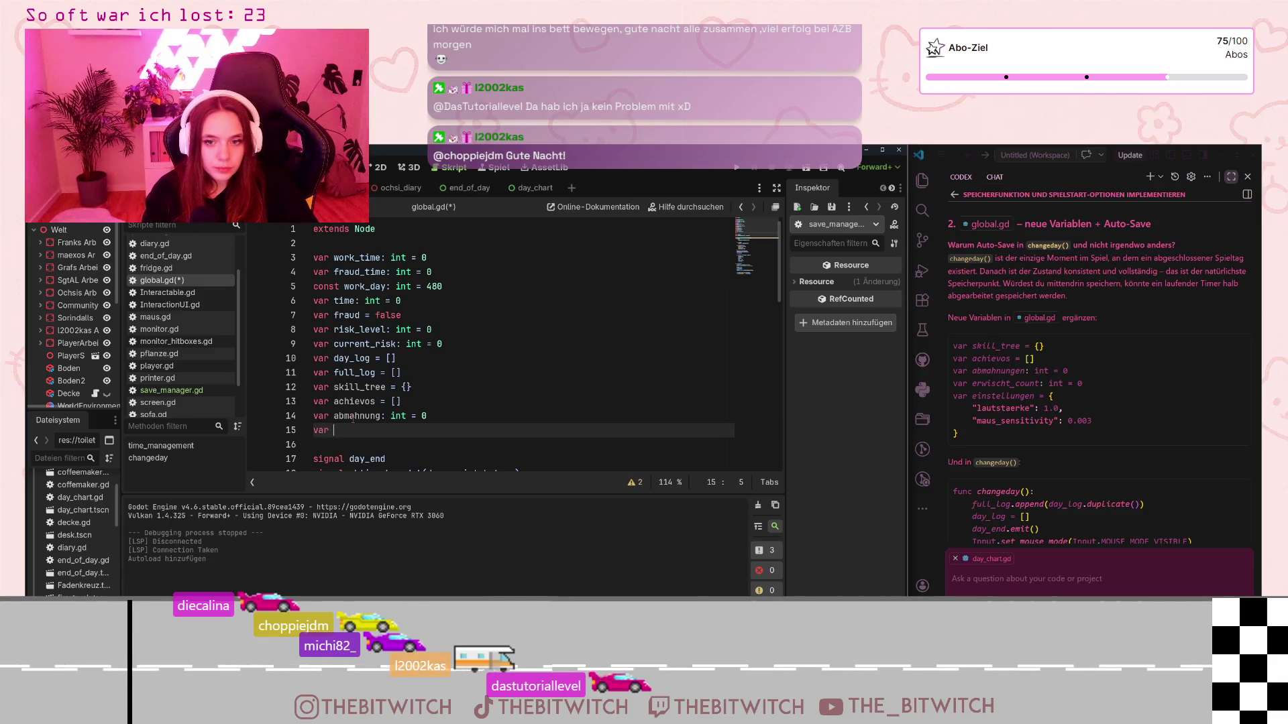
type("erwischt")
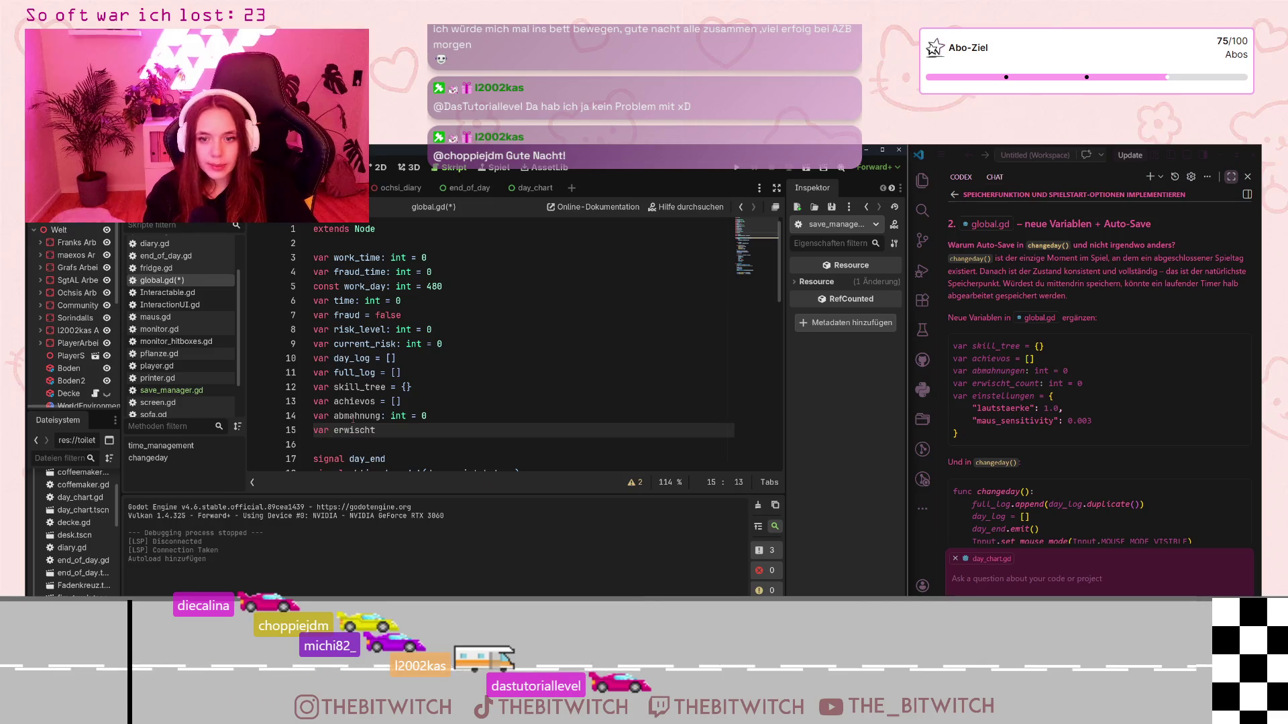
type("_count")
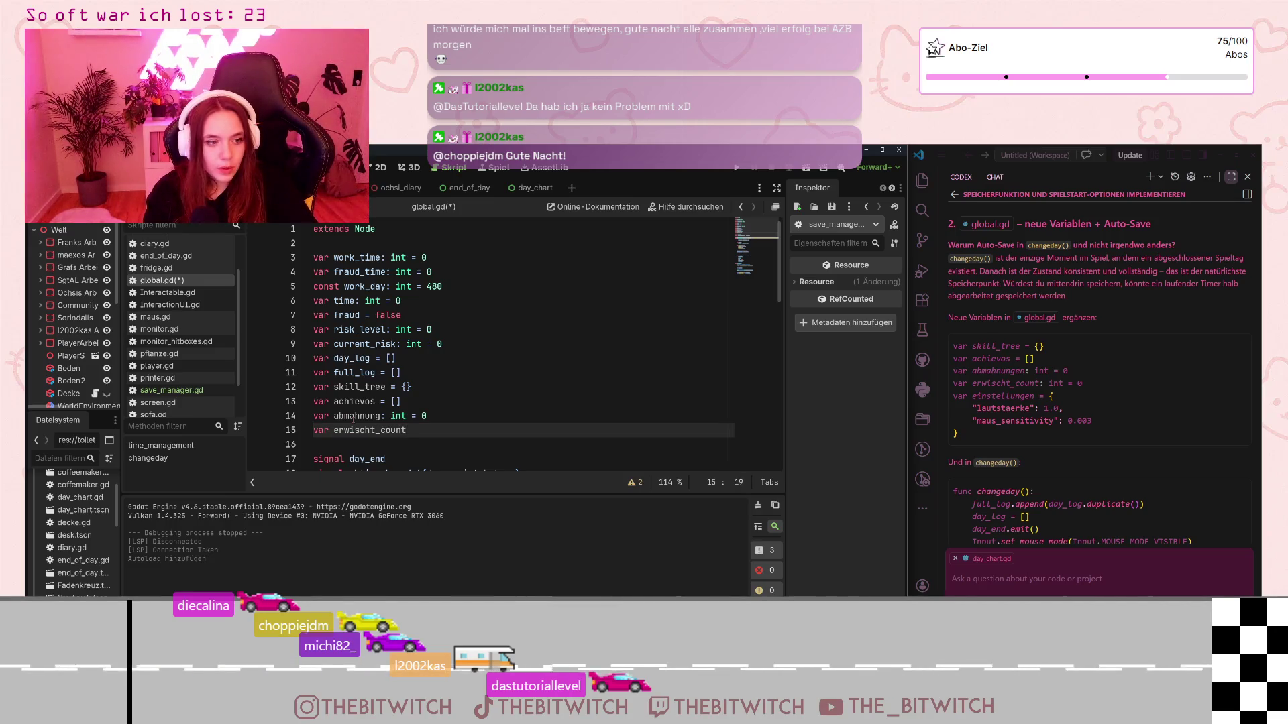
type(": in")
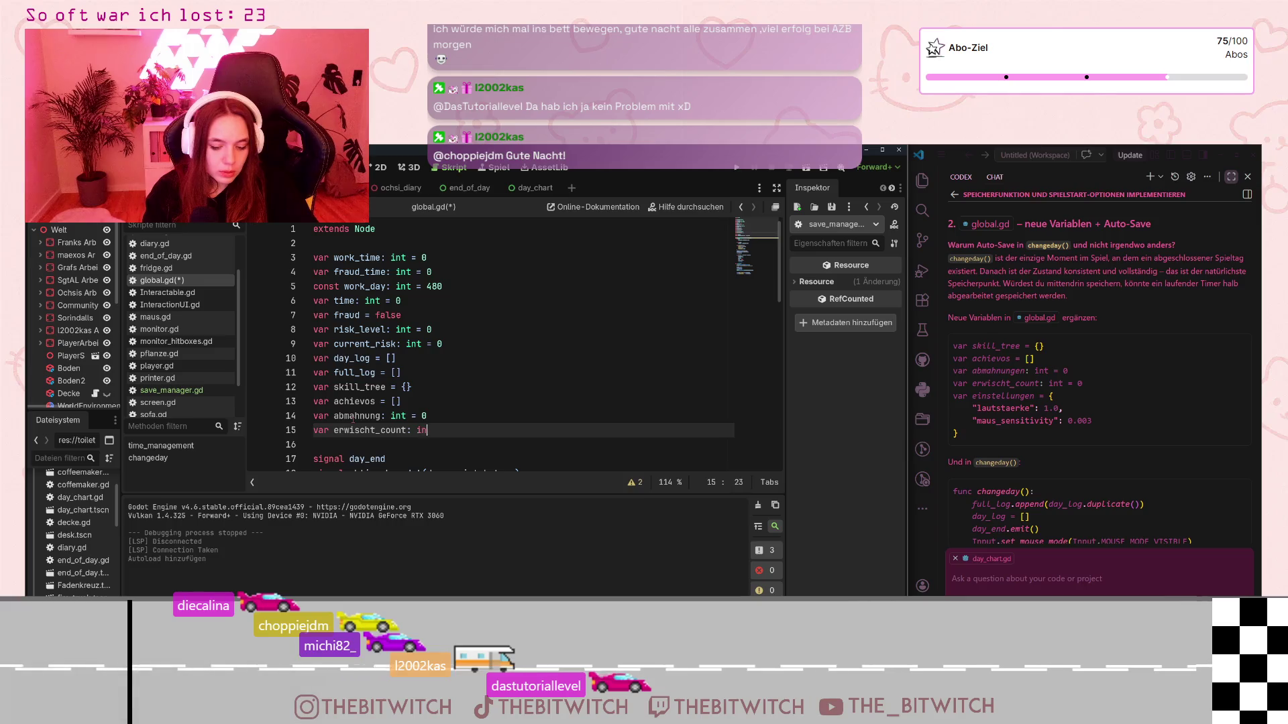
type("t = 0")
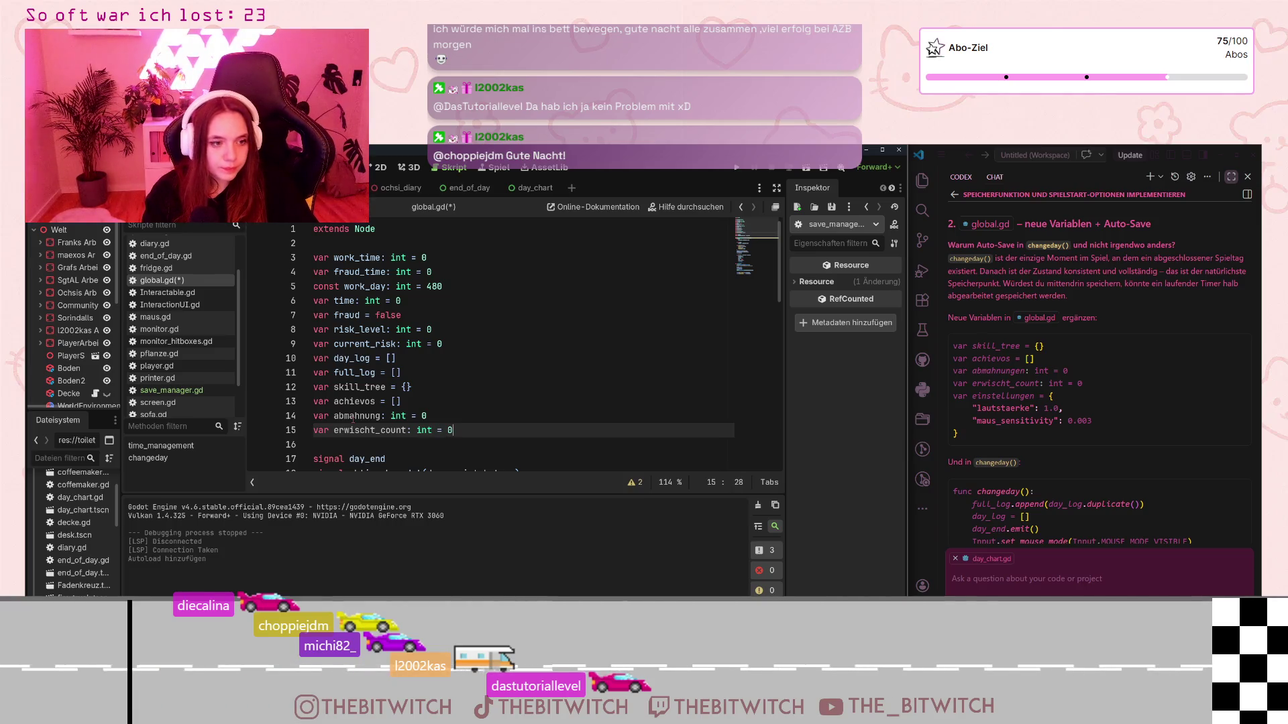
Step: Start an einstellungen dictionary with a "lautstärke": 1.0 entry below erwischt_count
key("Return")
type("var ei")
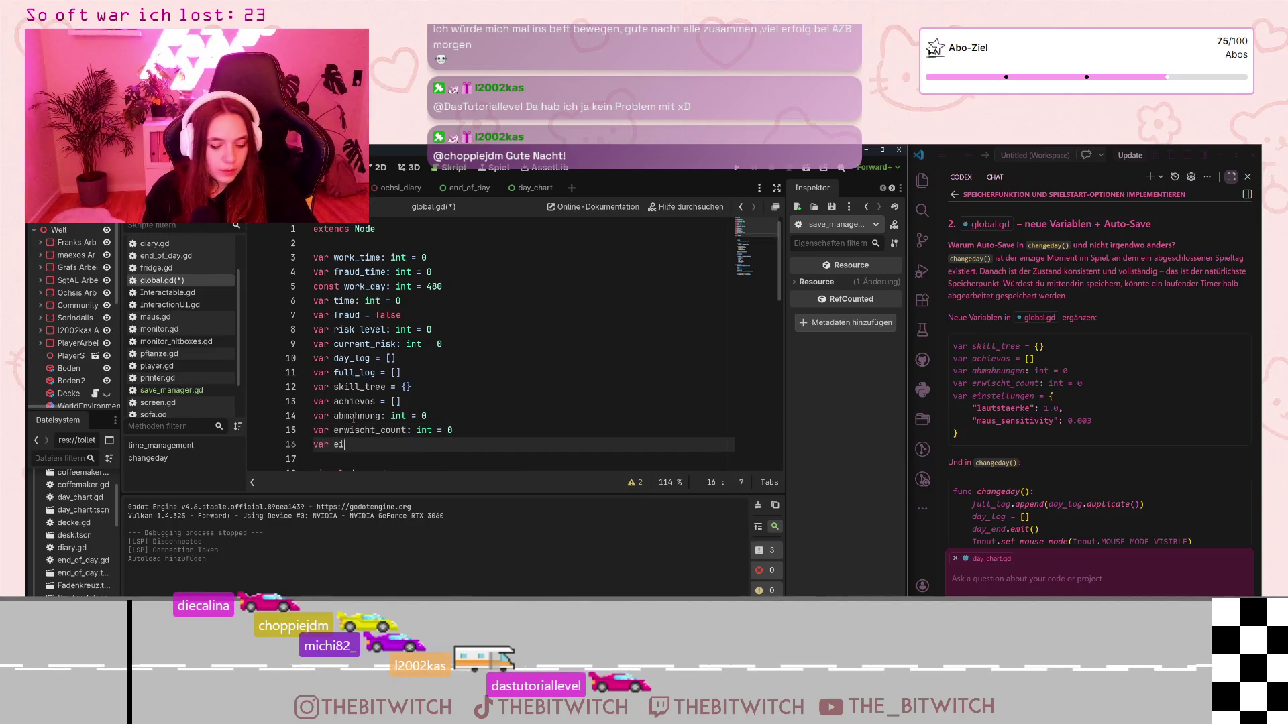
type("nstellungen =")
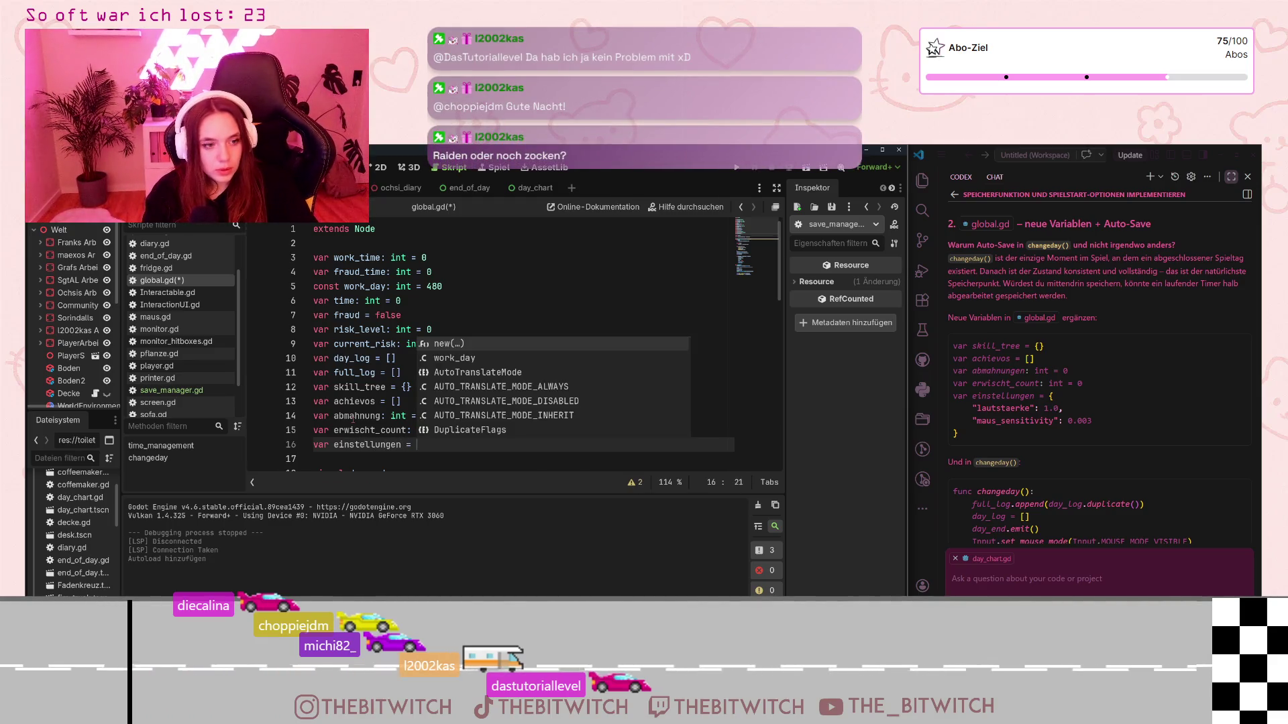
type(" {")
key("Return")
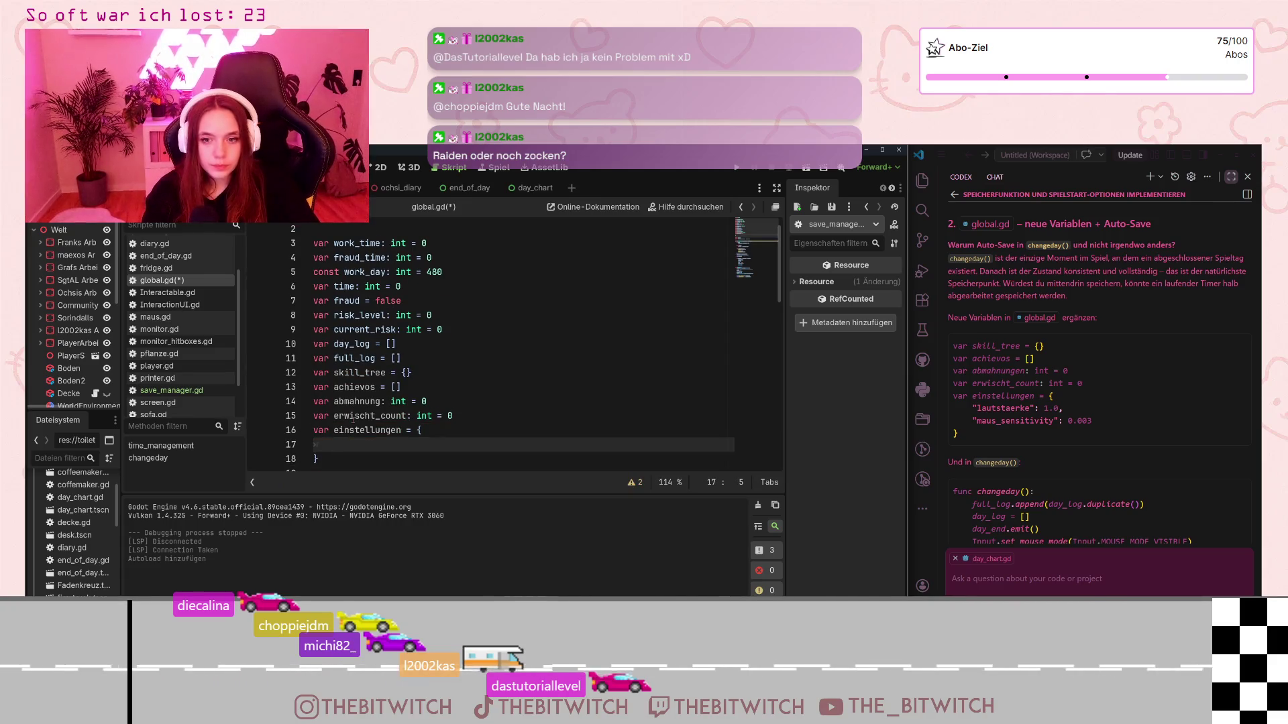
type("\"lau")
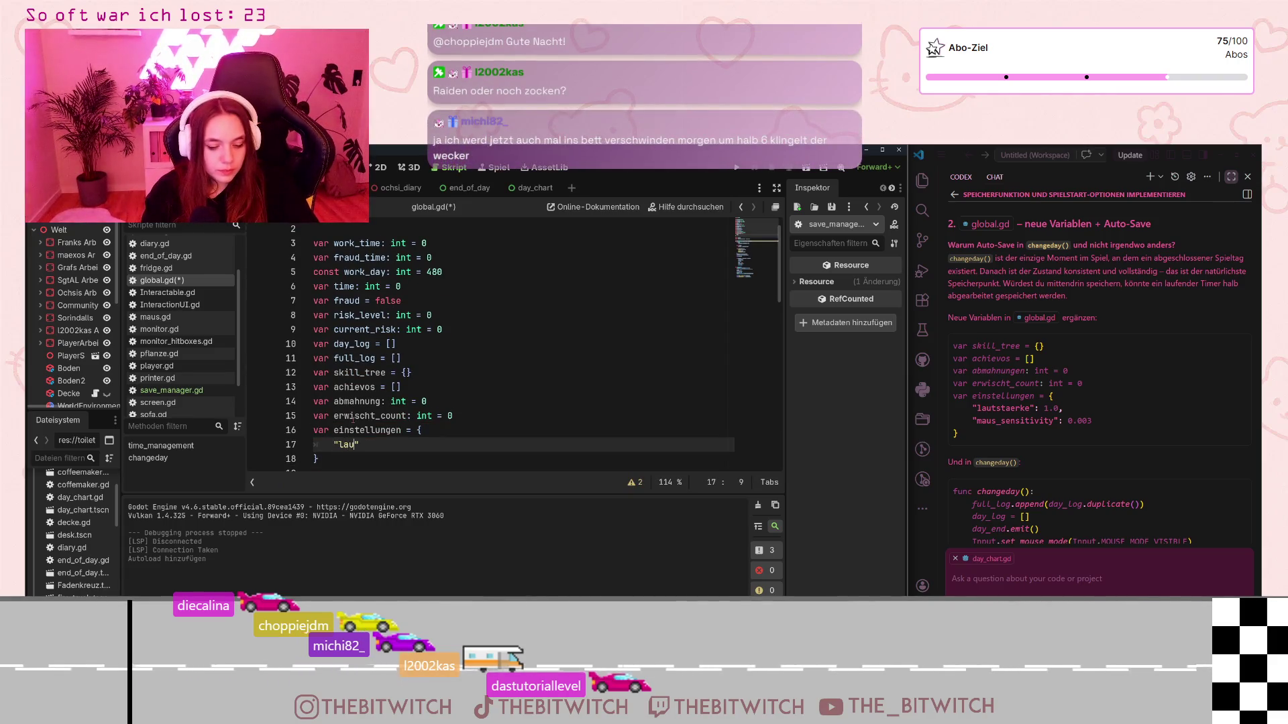
type("tstärke\": 1")
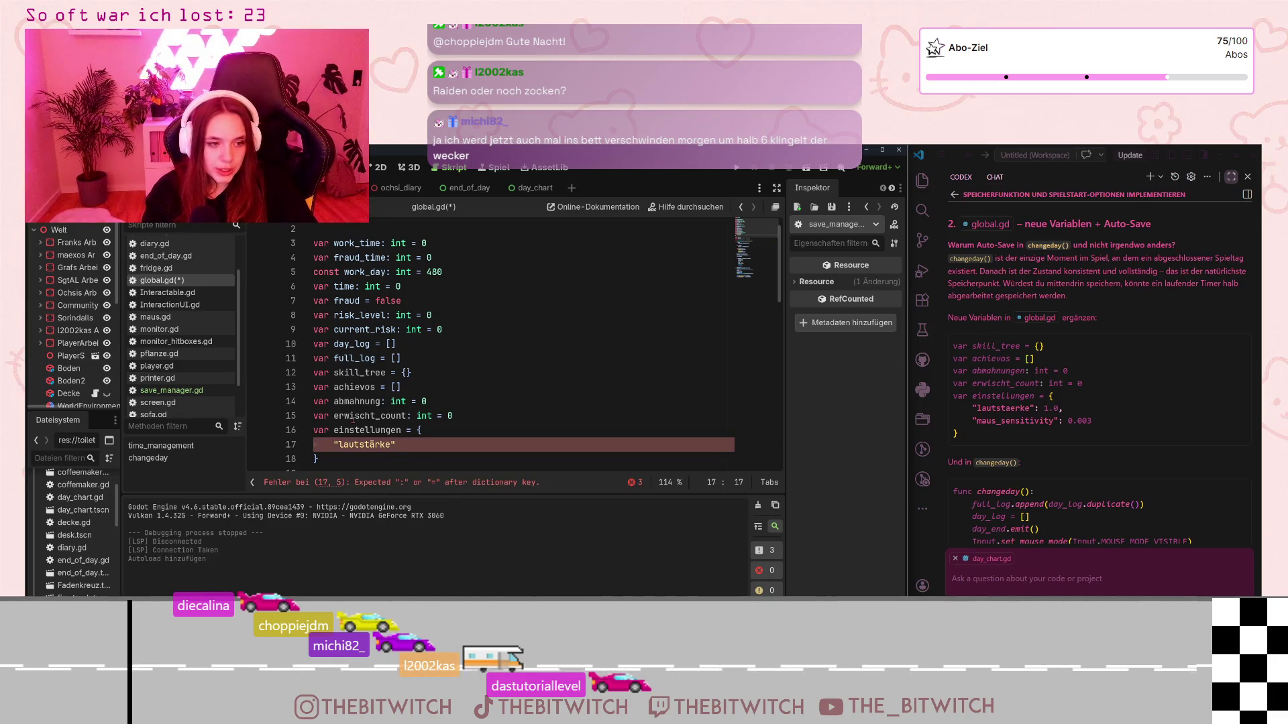
type(".0,")
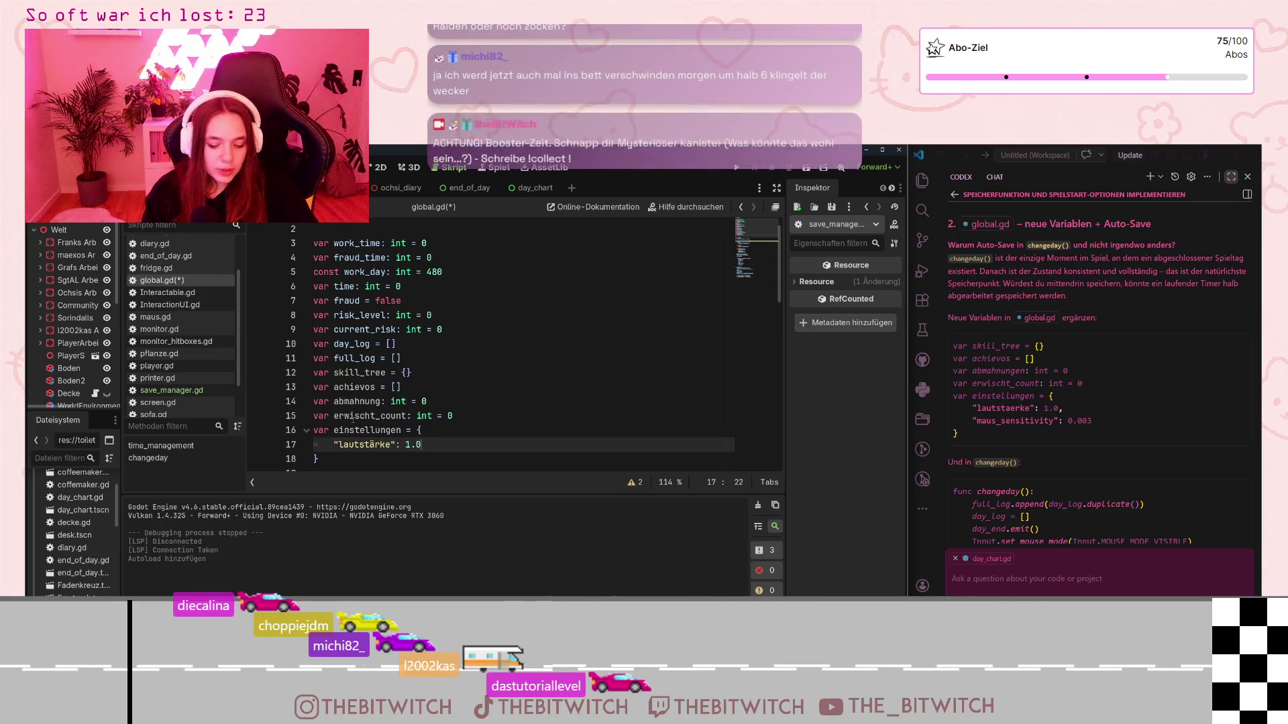
key("Return")
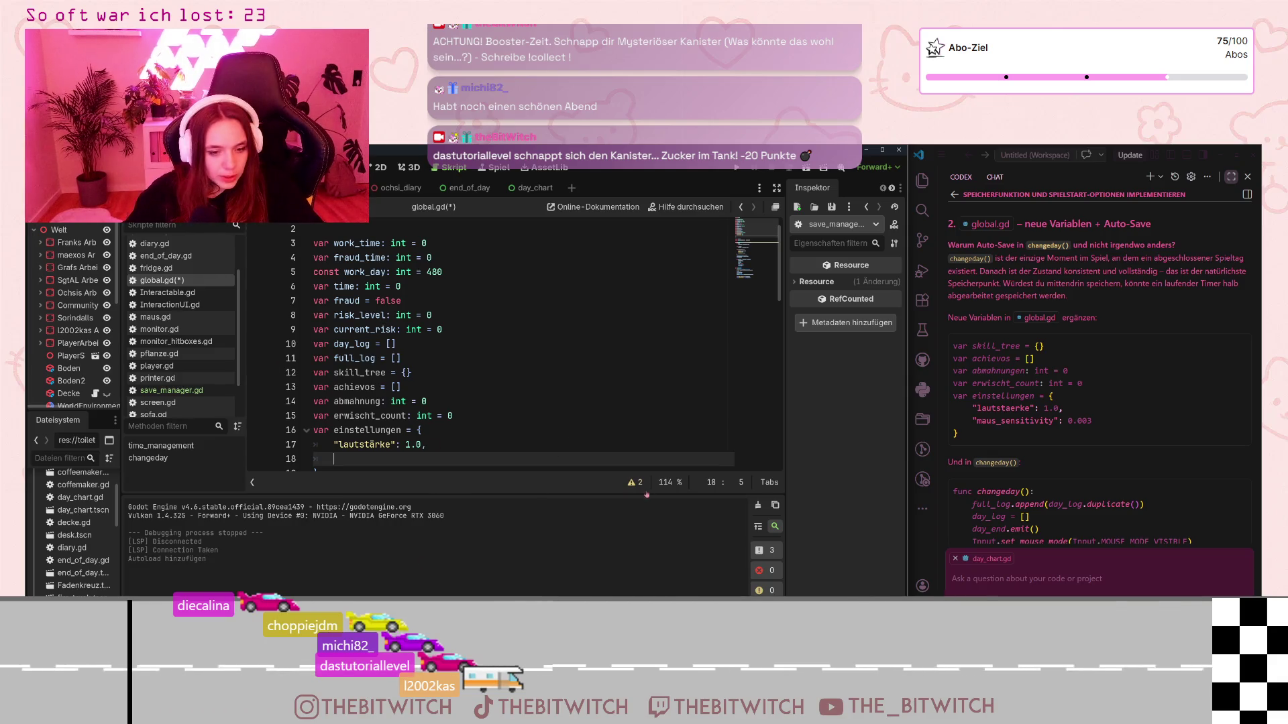
Step: Read the Einstellungen task notes on the project task board, then return to global.gd
key("alt+Tab")
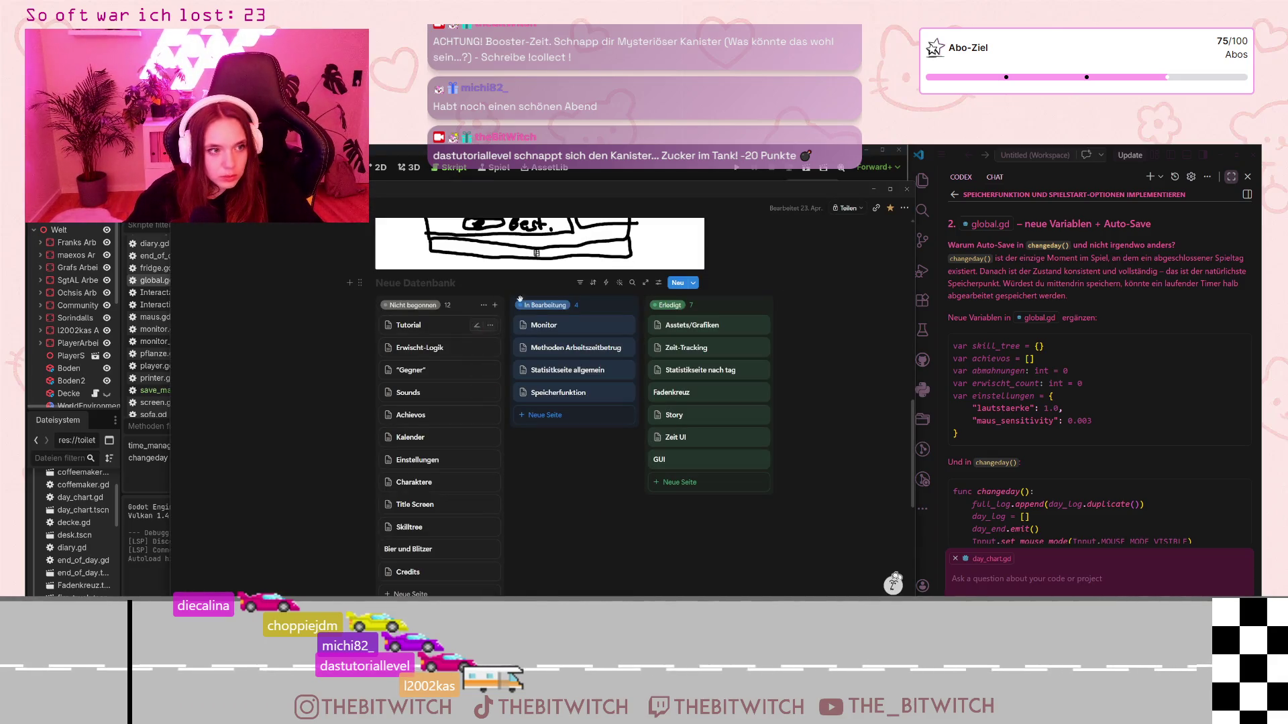
scroll(422, 422, "down", 1)
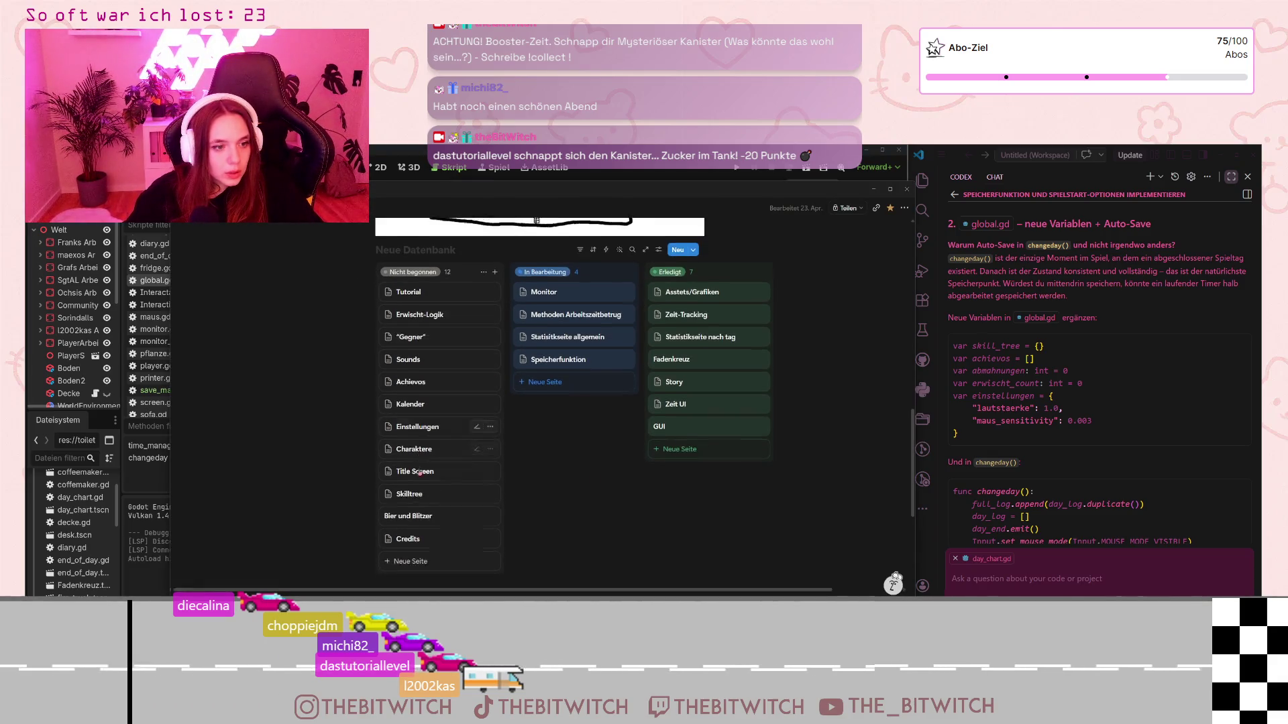
left_click(409, 425)
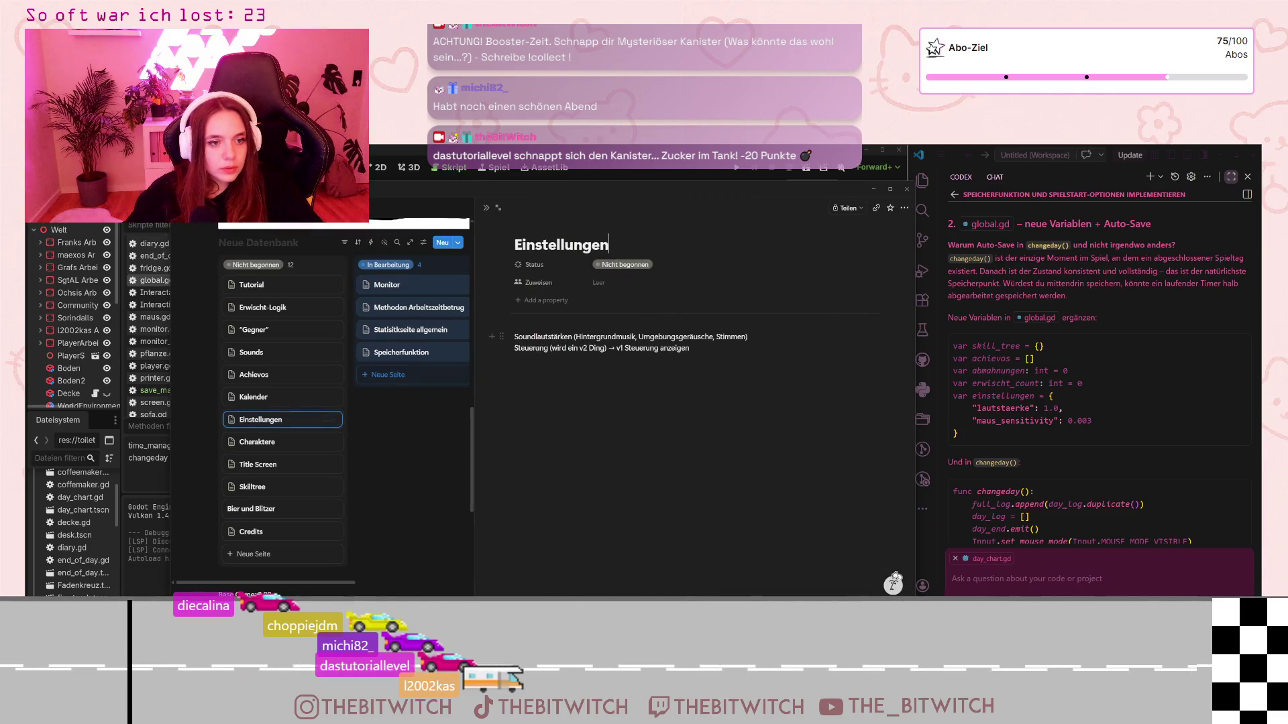
key("alt+Tab")
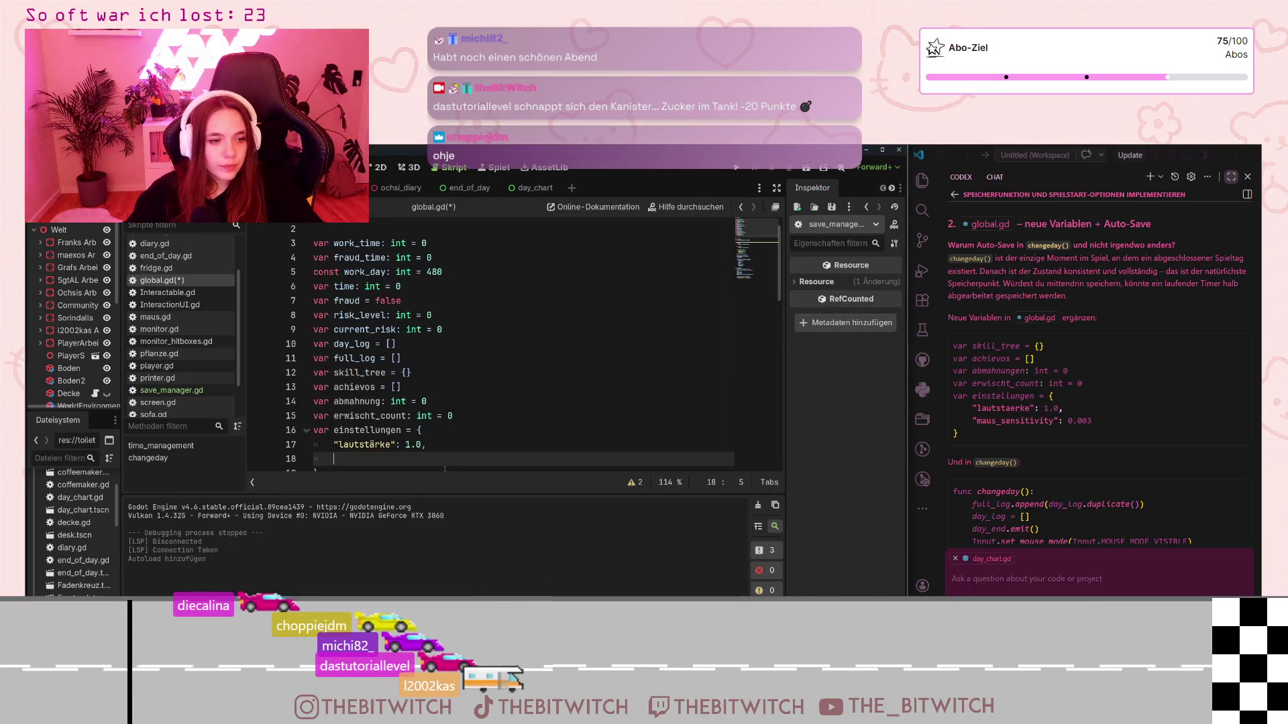
Step: Remove the empty line and the trailing comma after 1.0 in einstellungen
key("BackSpace")
key("BackSpace")
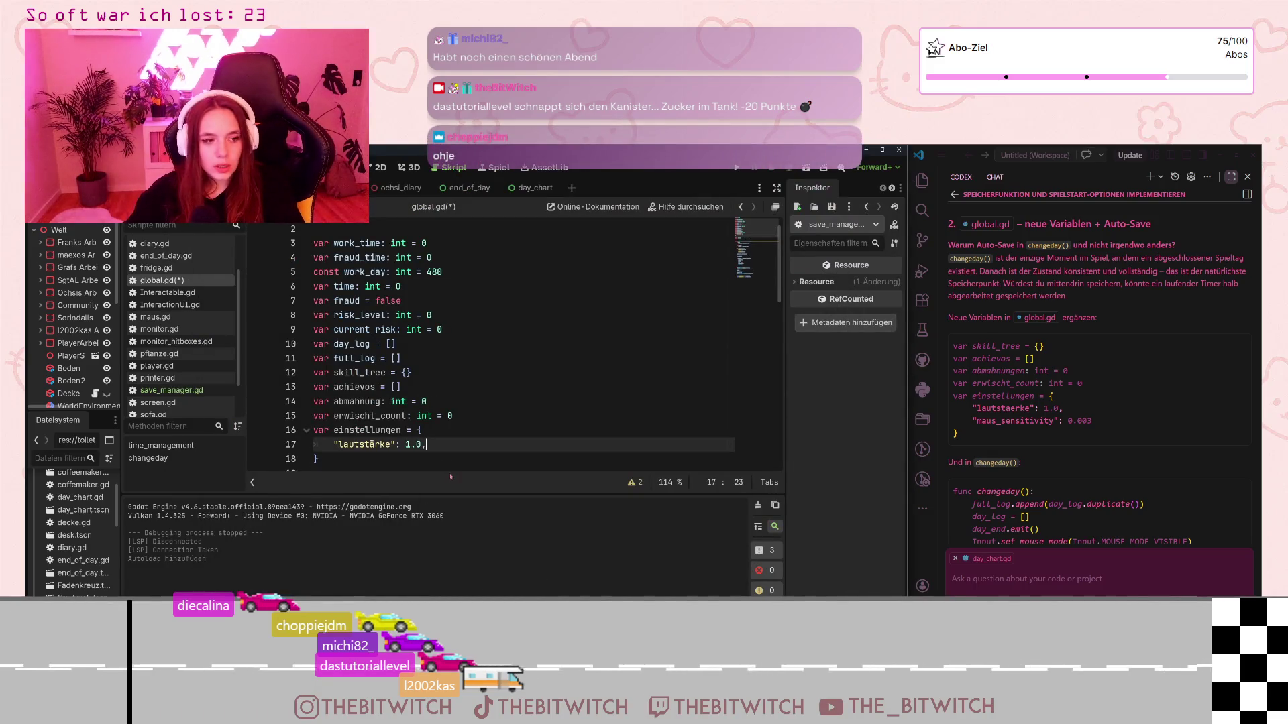
key("BackSpace")
scroll(454, 443, "down", 2)
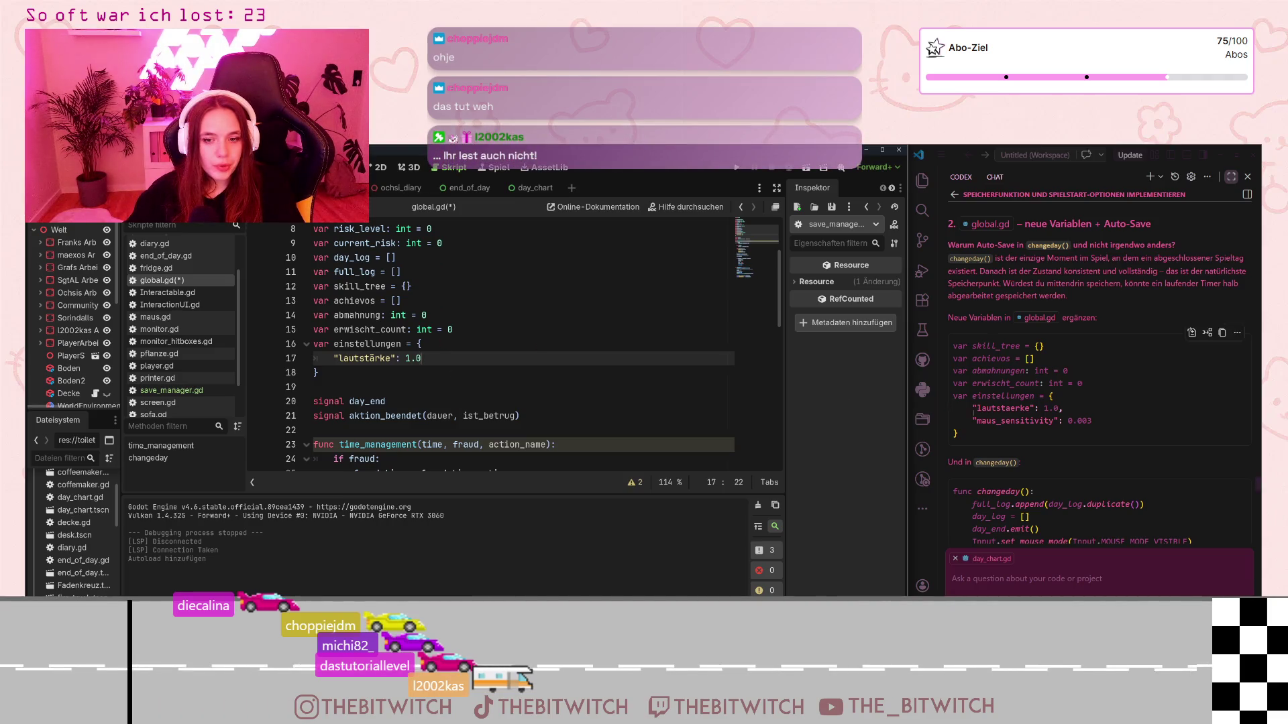
scroll(435, 323, "down", 1)
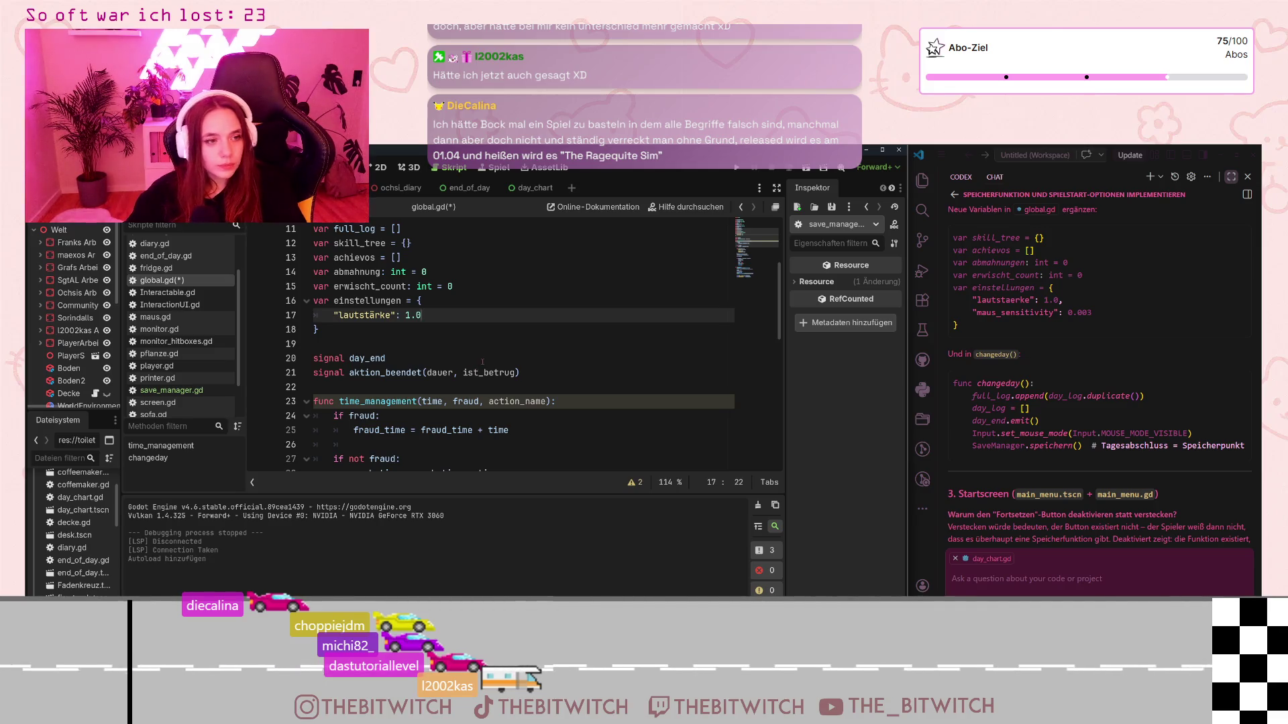
Step: Save global.gd and move down to the mouse-mode line in changeday()
left_click(482, 363)
key("ctrl+s")
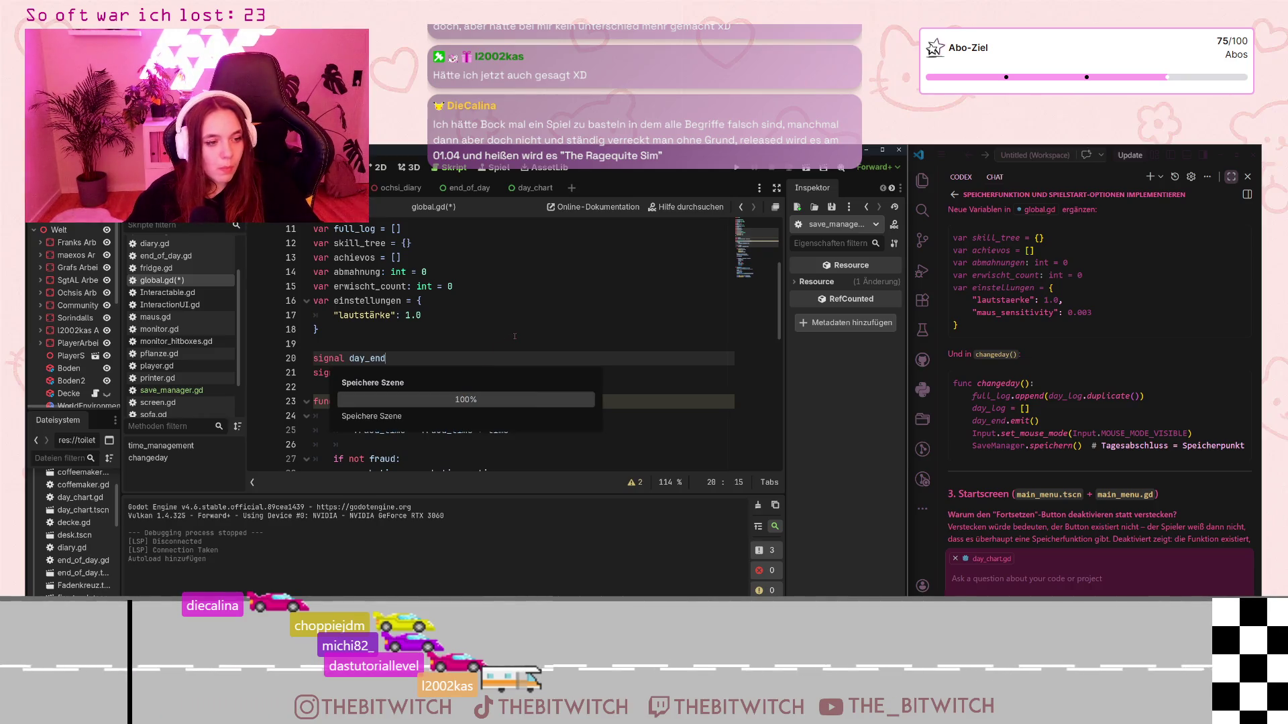
scroll(514, 336, "down", 10)
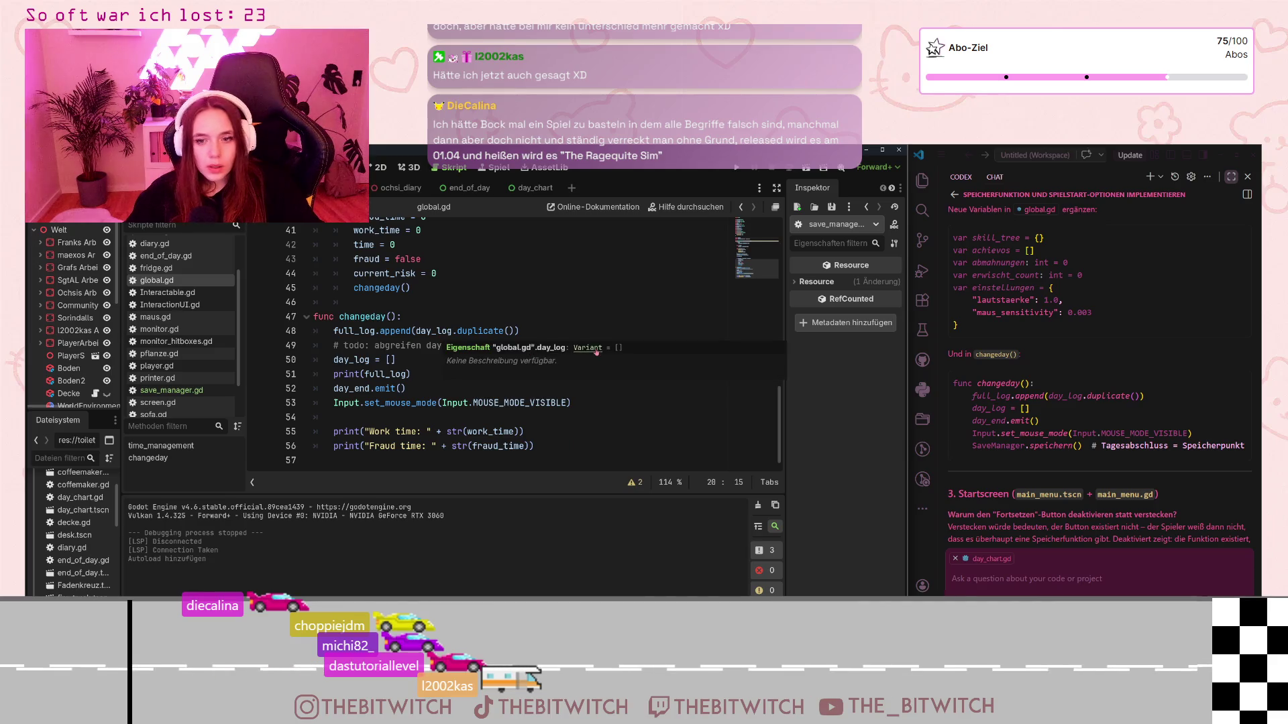
left_click(530, 402)
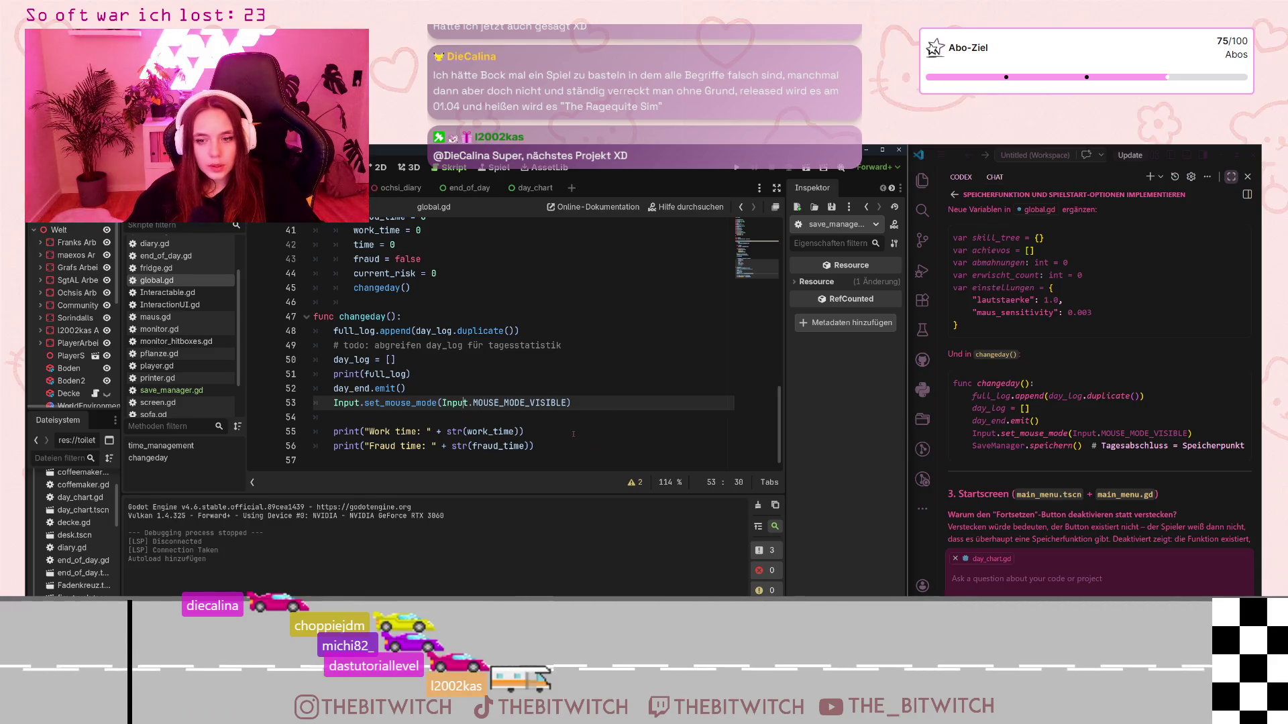
Step: Insert SaveManager.save() after the Input.set_mouse_mode line in changeday(), then save global.gd
left_click(555, 444)
left_click(578, 400)
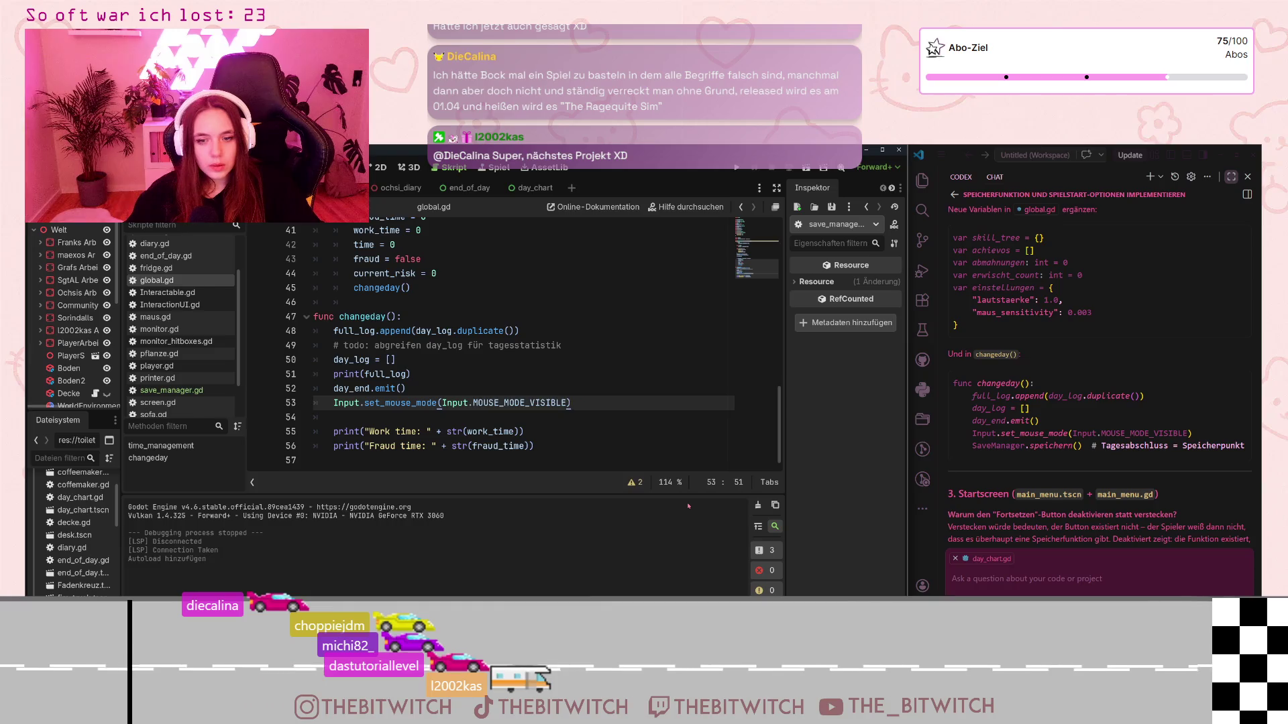
key("Return")
type("SaveMa")
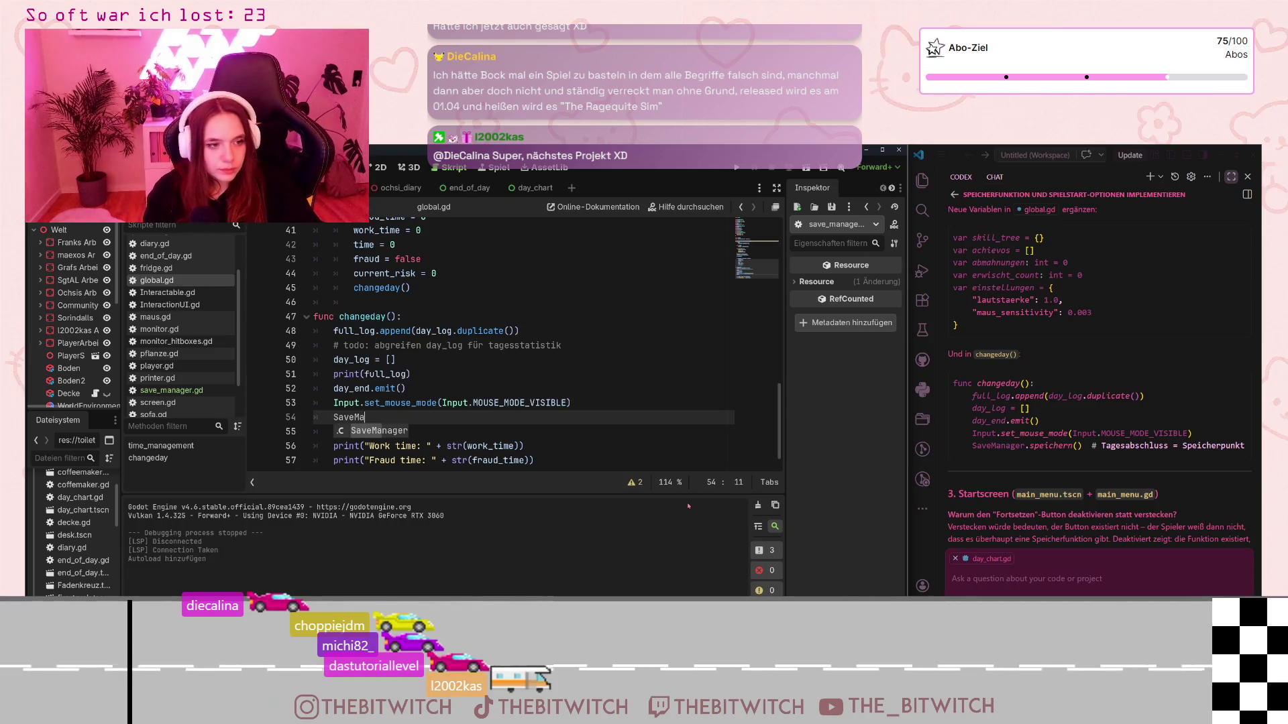
type("nager.")
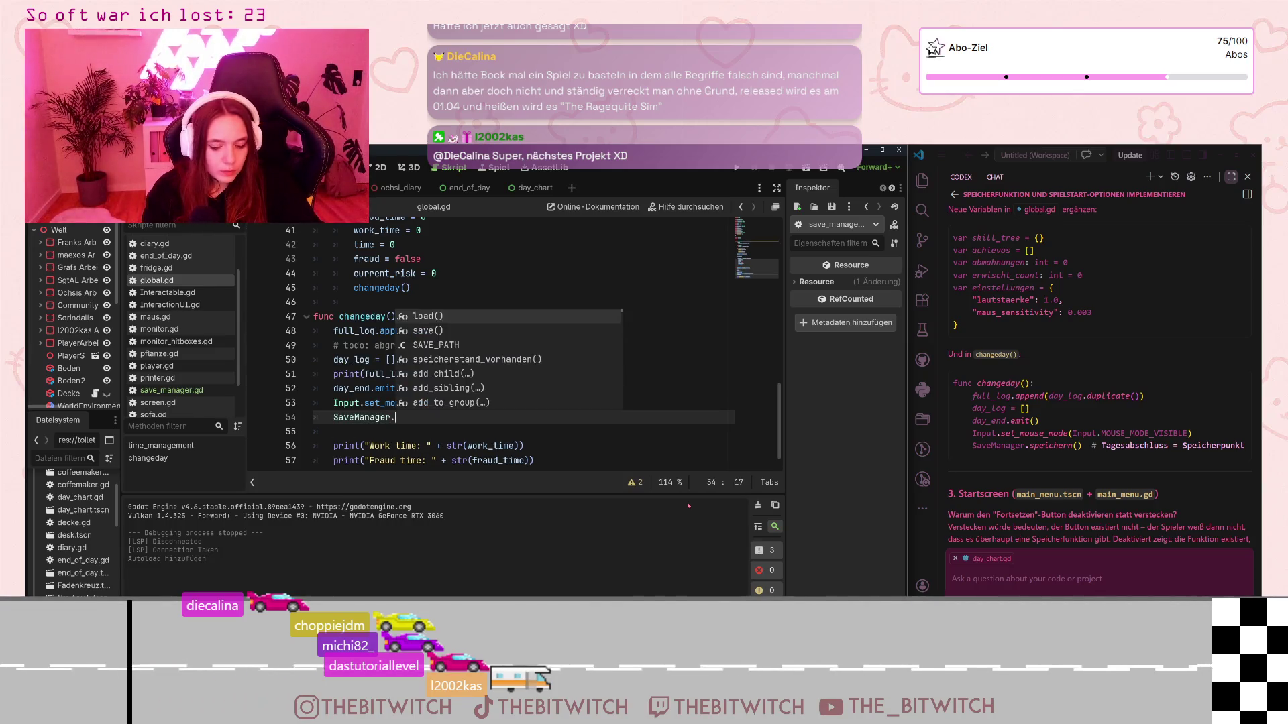
key("Down")
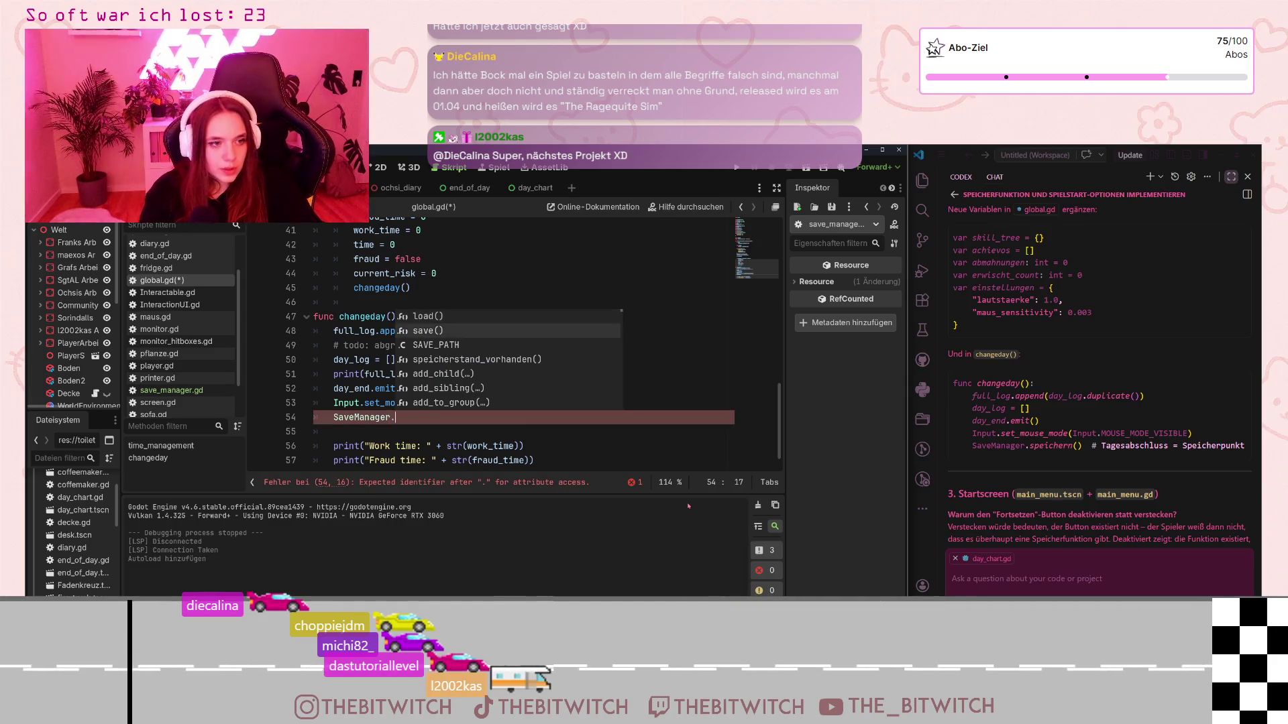
key("Return")
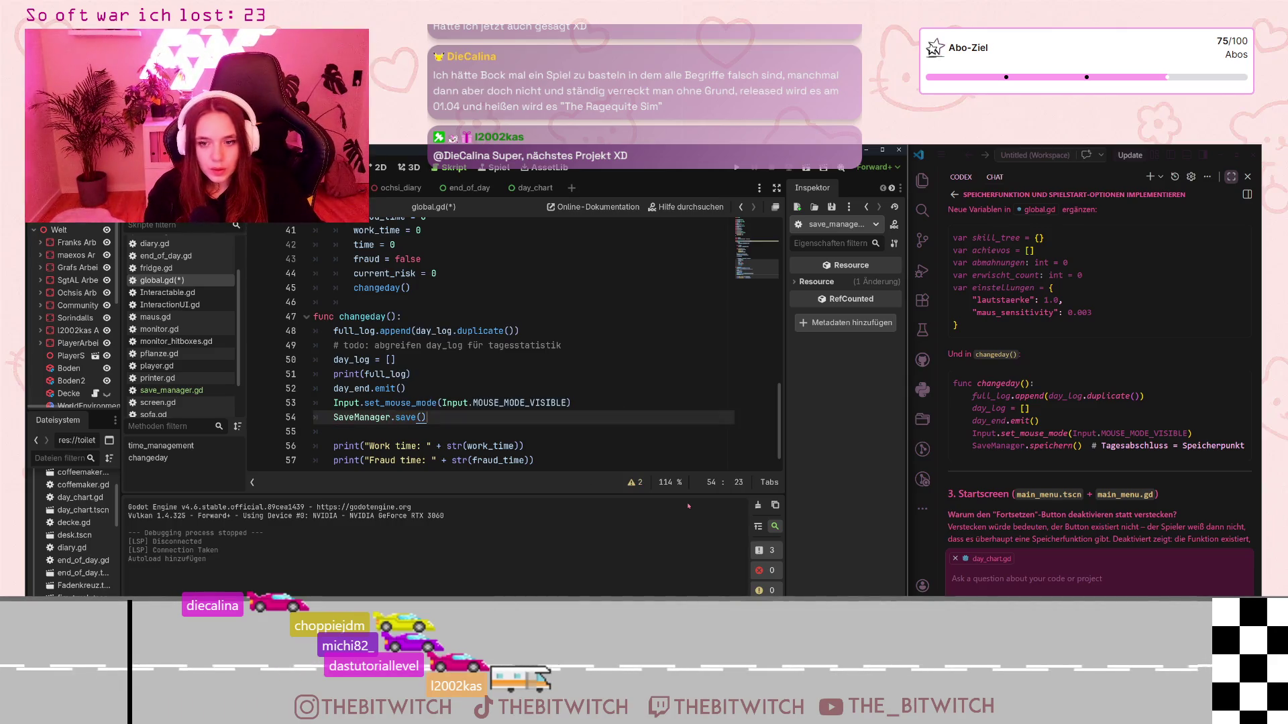
scroll(1008, 331, "down", 2)
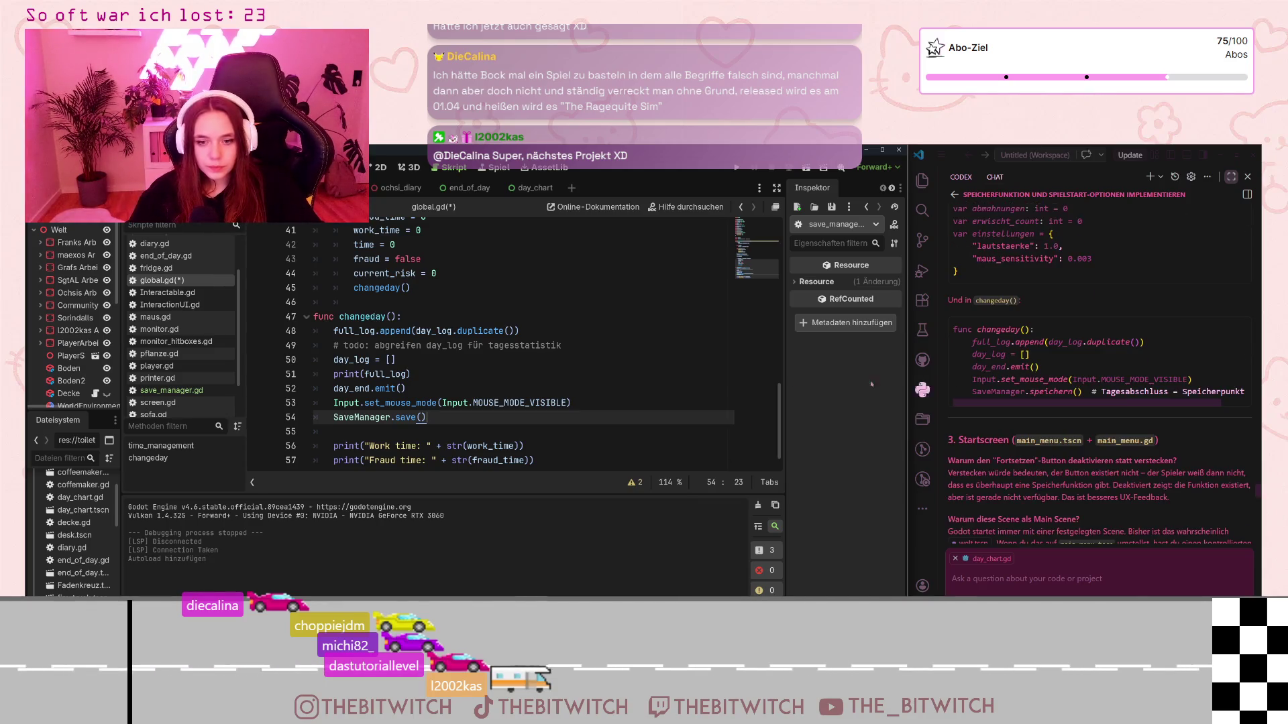
left_click(528, 383)
key("ctrl+s")
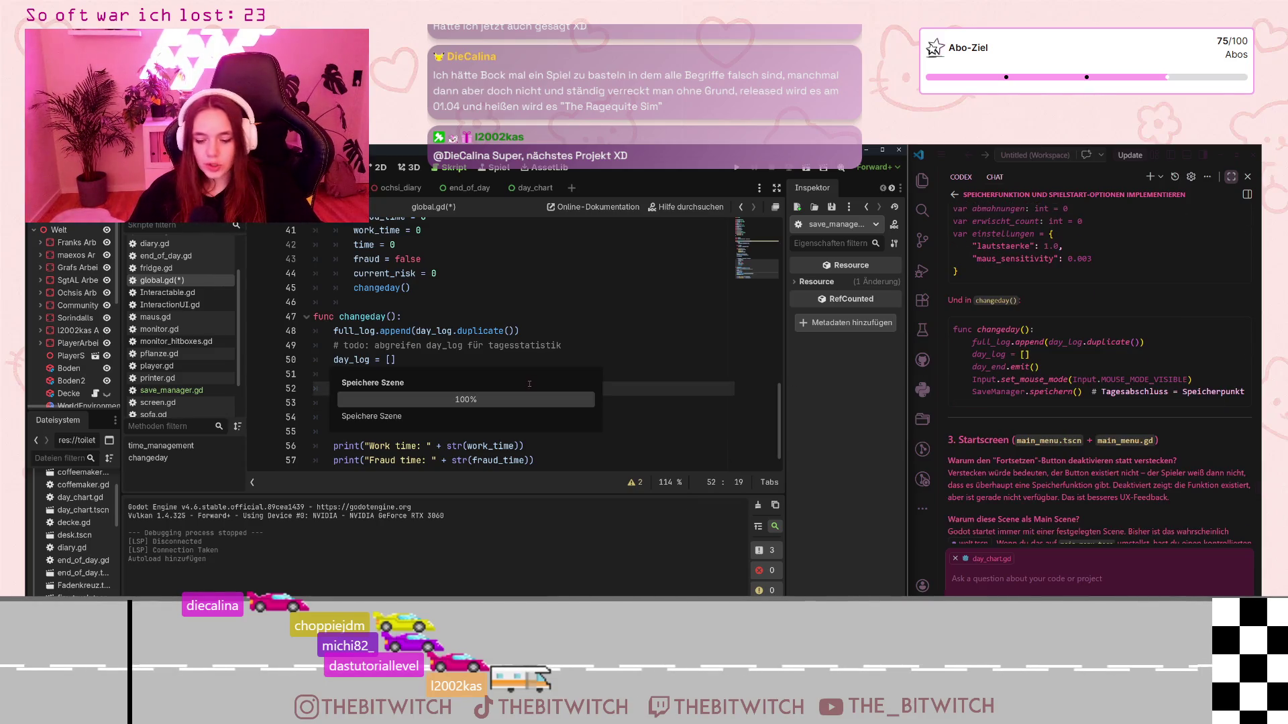